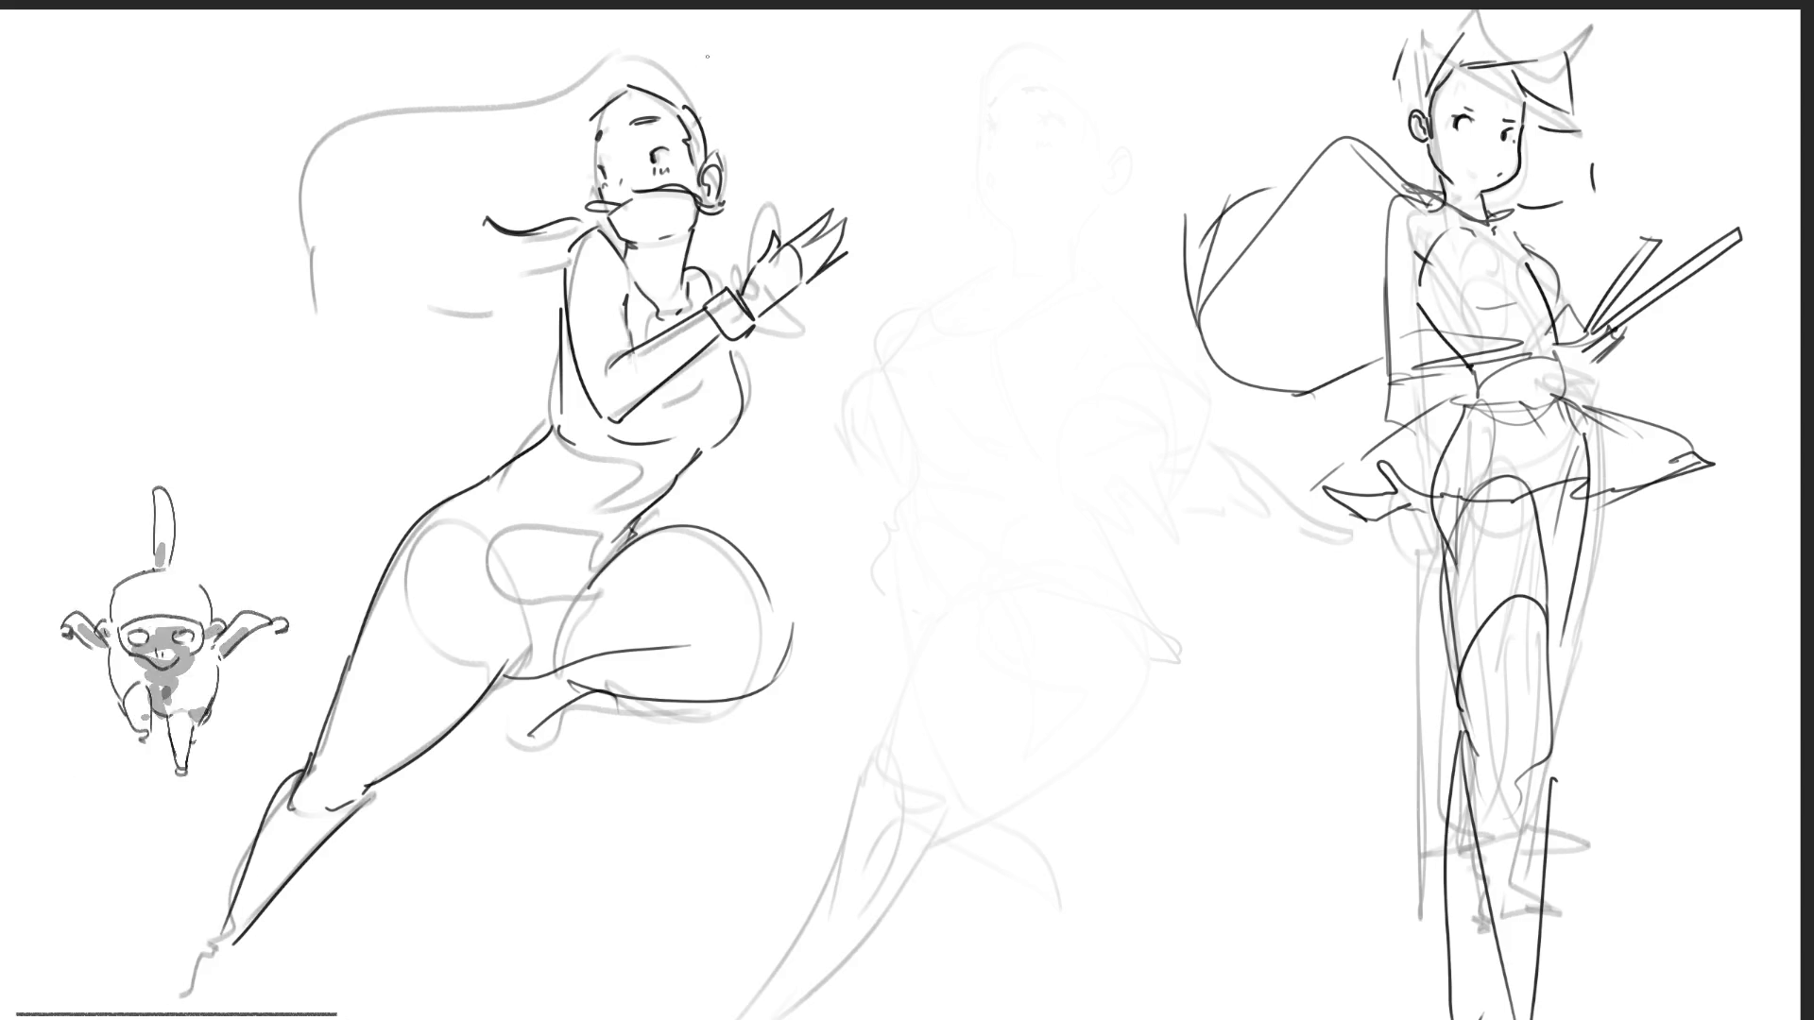
- Sweep dark hair strokes back from the left figure's head, shortening the overlong one, and begin her hip line
{"action": "left_click_drag", "start_coordinate": [636, 39], "coordinate": [703, 130]}
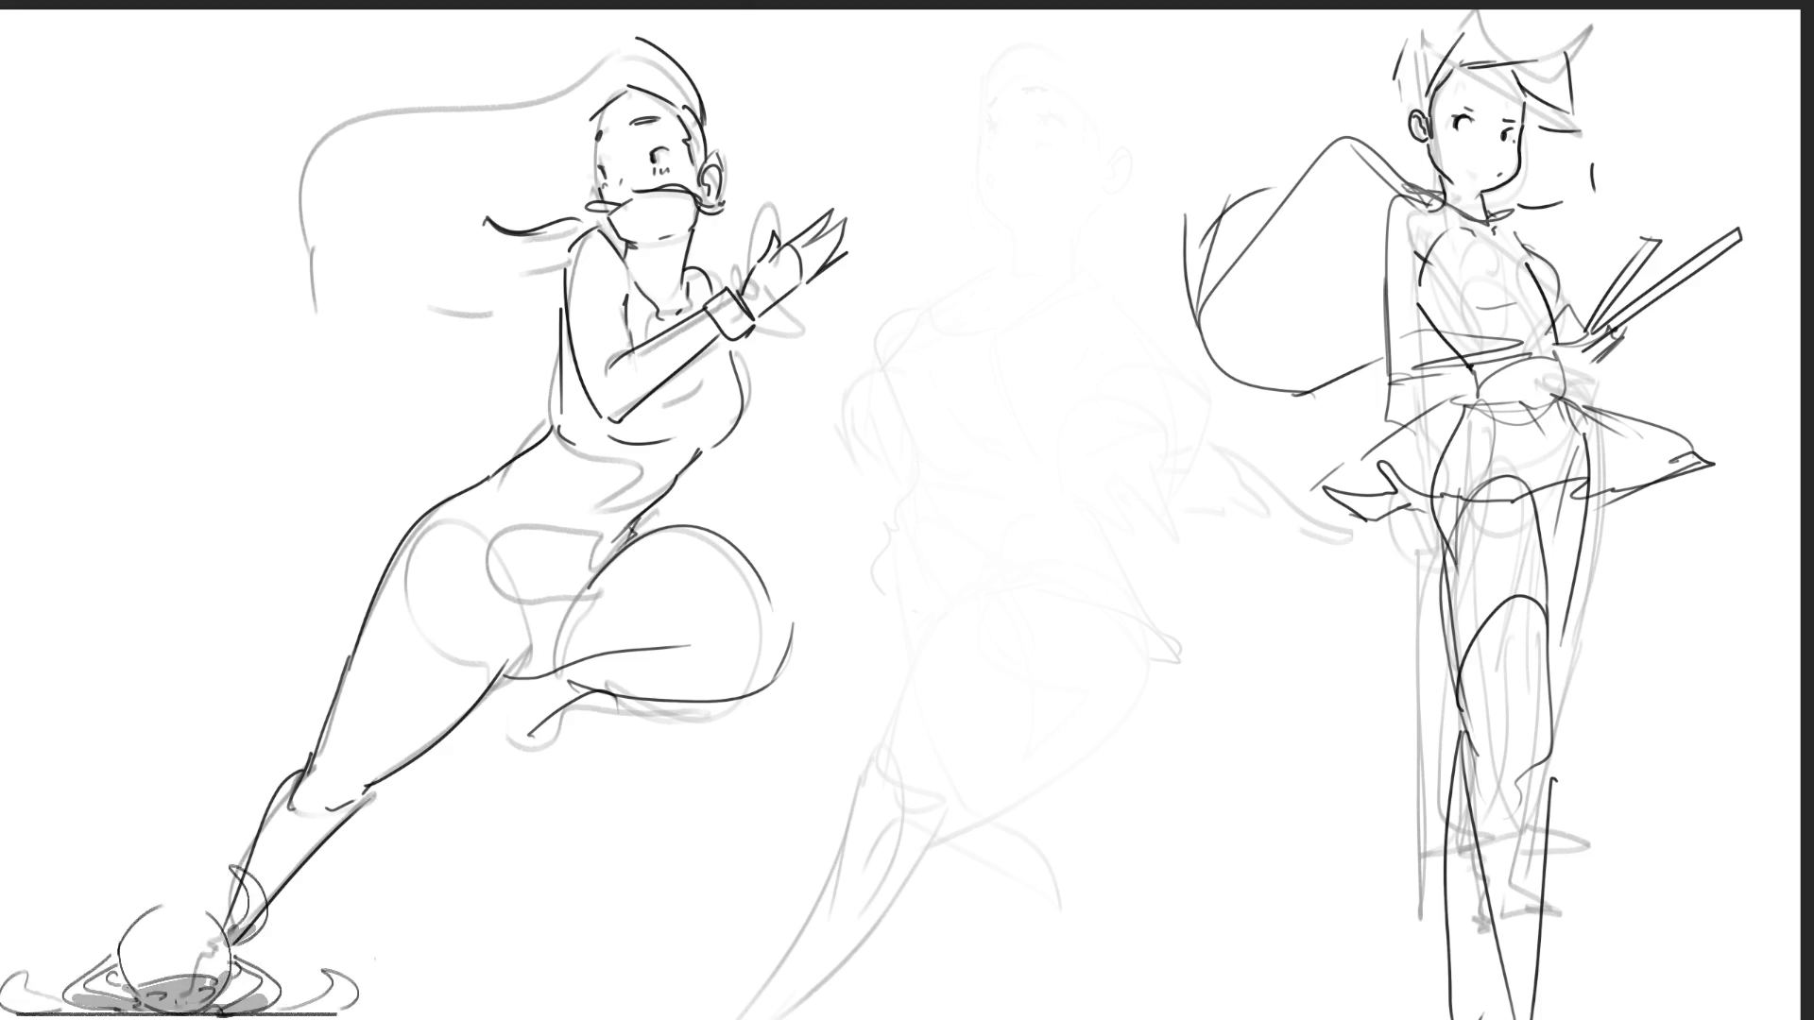
{"action": "left_click_drag", "start_coordinate": [640, 30], "coordinate": [193, 246]}
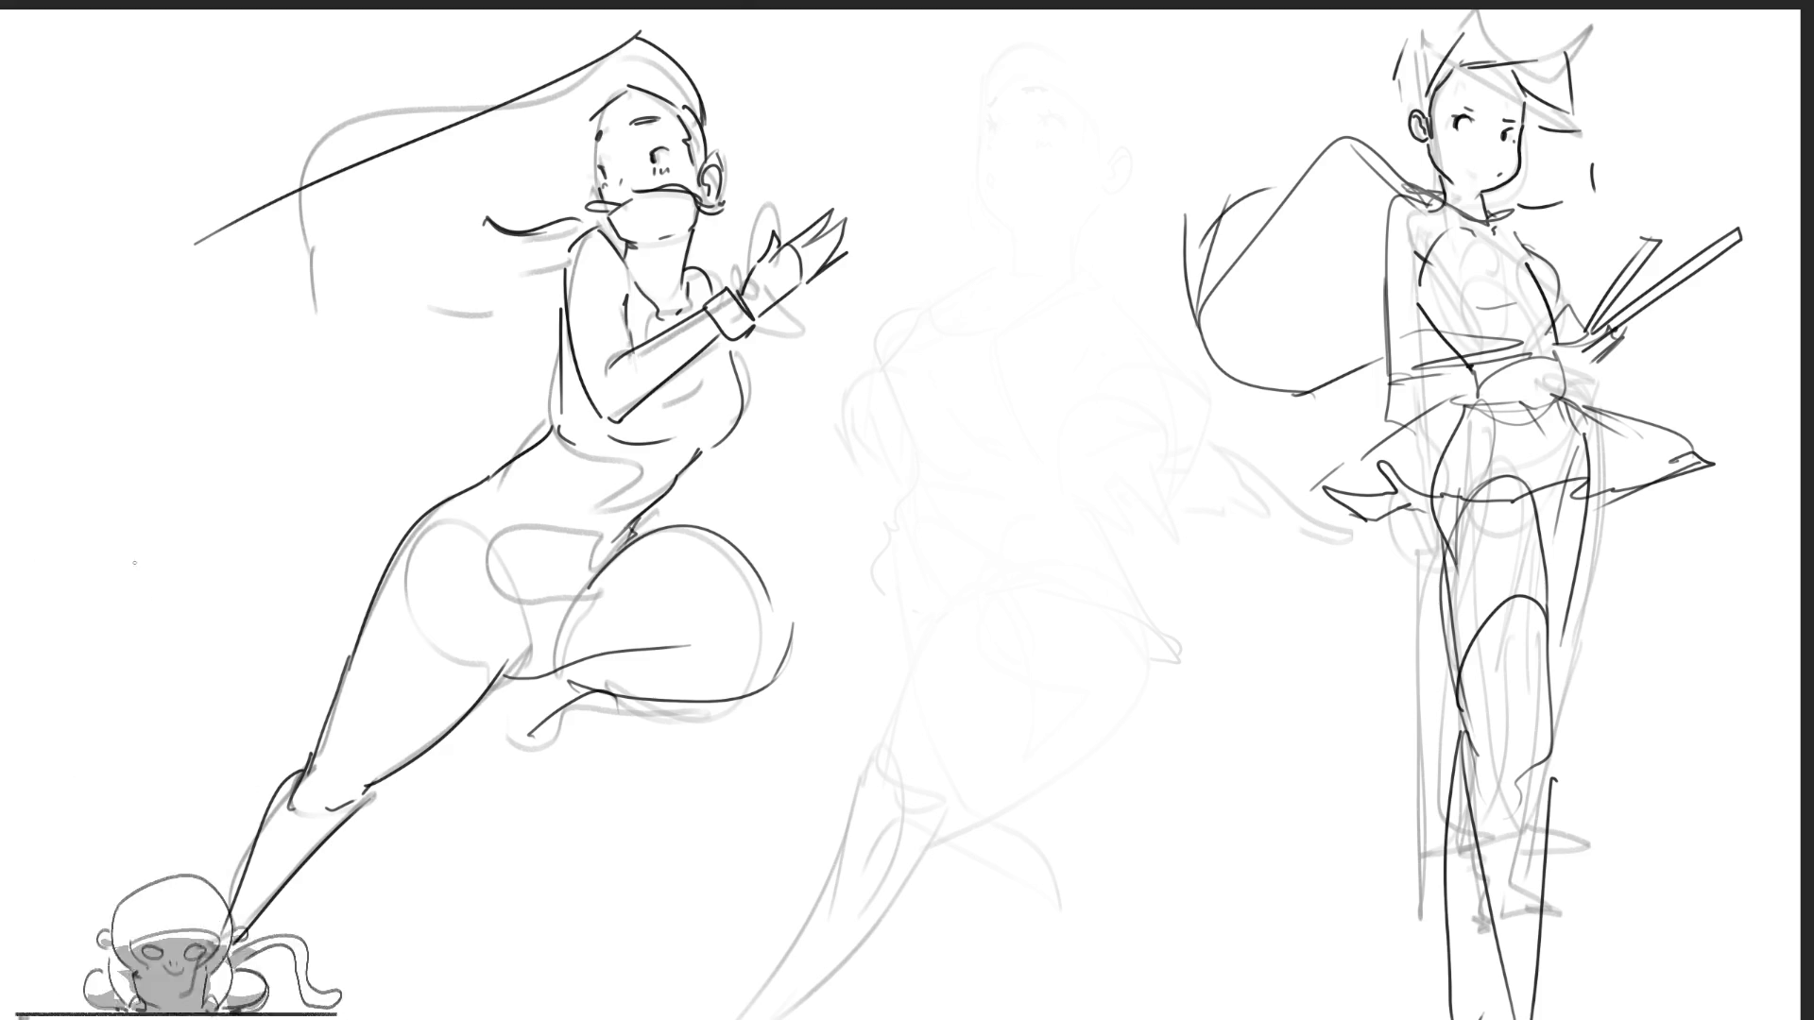
{"action": "key", "text": "ctrl+z"}
{"action": "left_click_drag", "start_coordinate": [644, 34], "coordinate": [259, 234]}
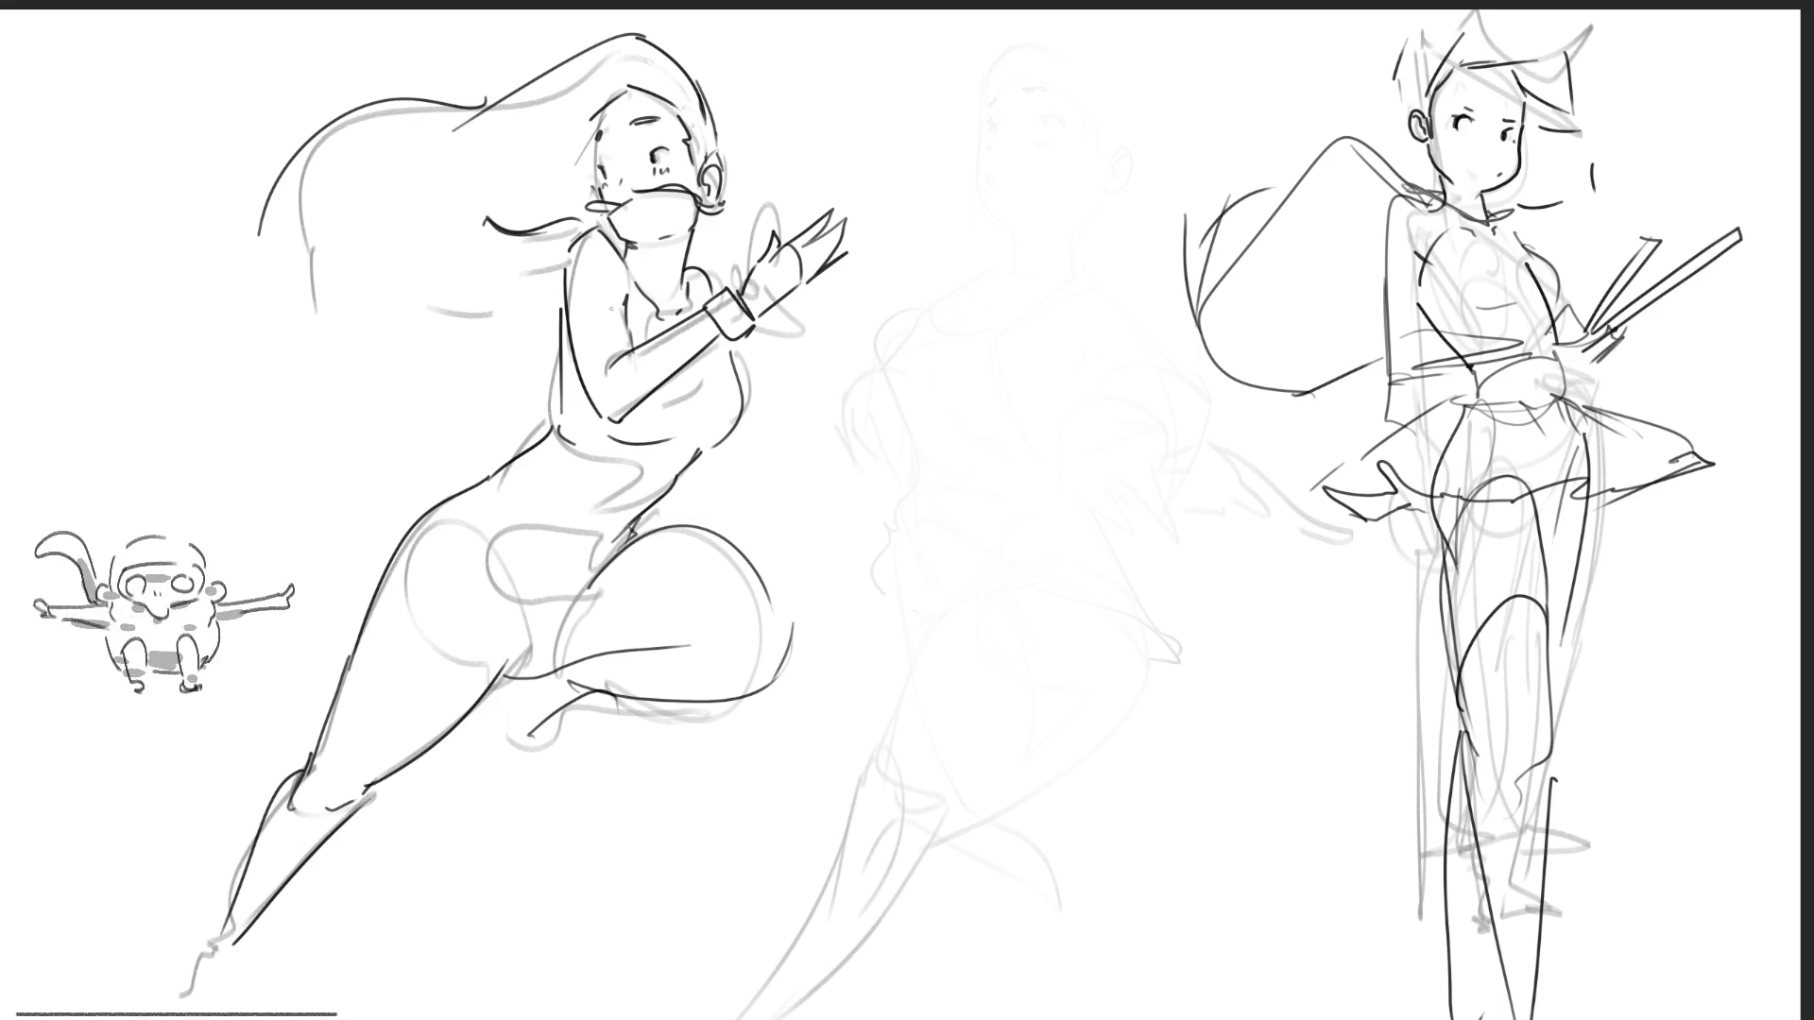
{"action": "mouse_move", "coordinate": [405, 519]}
{"action": "left_mouse_down"}
{"action": "mouse_move", "coordinate": [455, 687]}
{"action": "mouse_move", "coordinate": [521, 664]}
{"action": "mouse_move", "coordinate": [561, 678]}
{"action": "mouse_move", "coordinate": [661, 518]}
{"action": "left_mouse_up"}
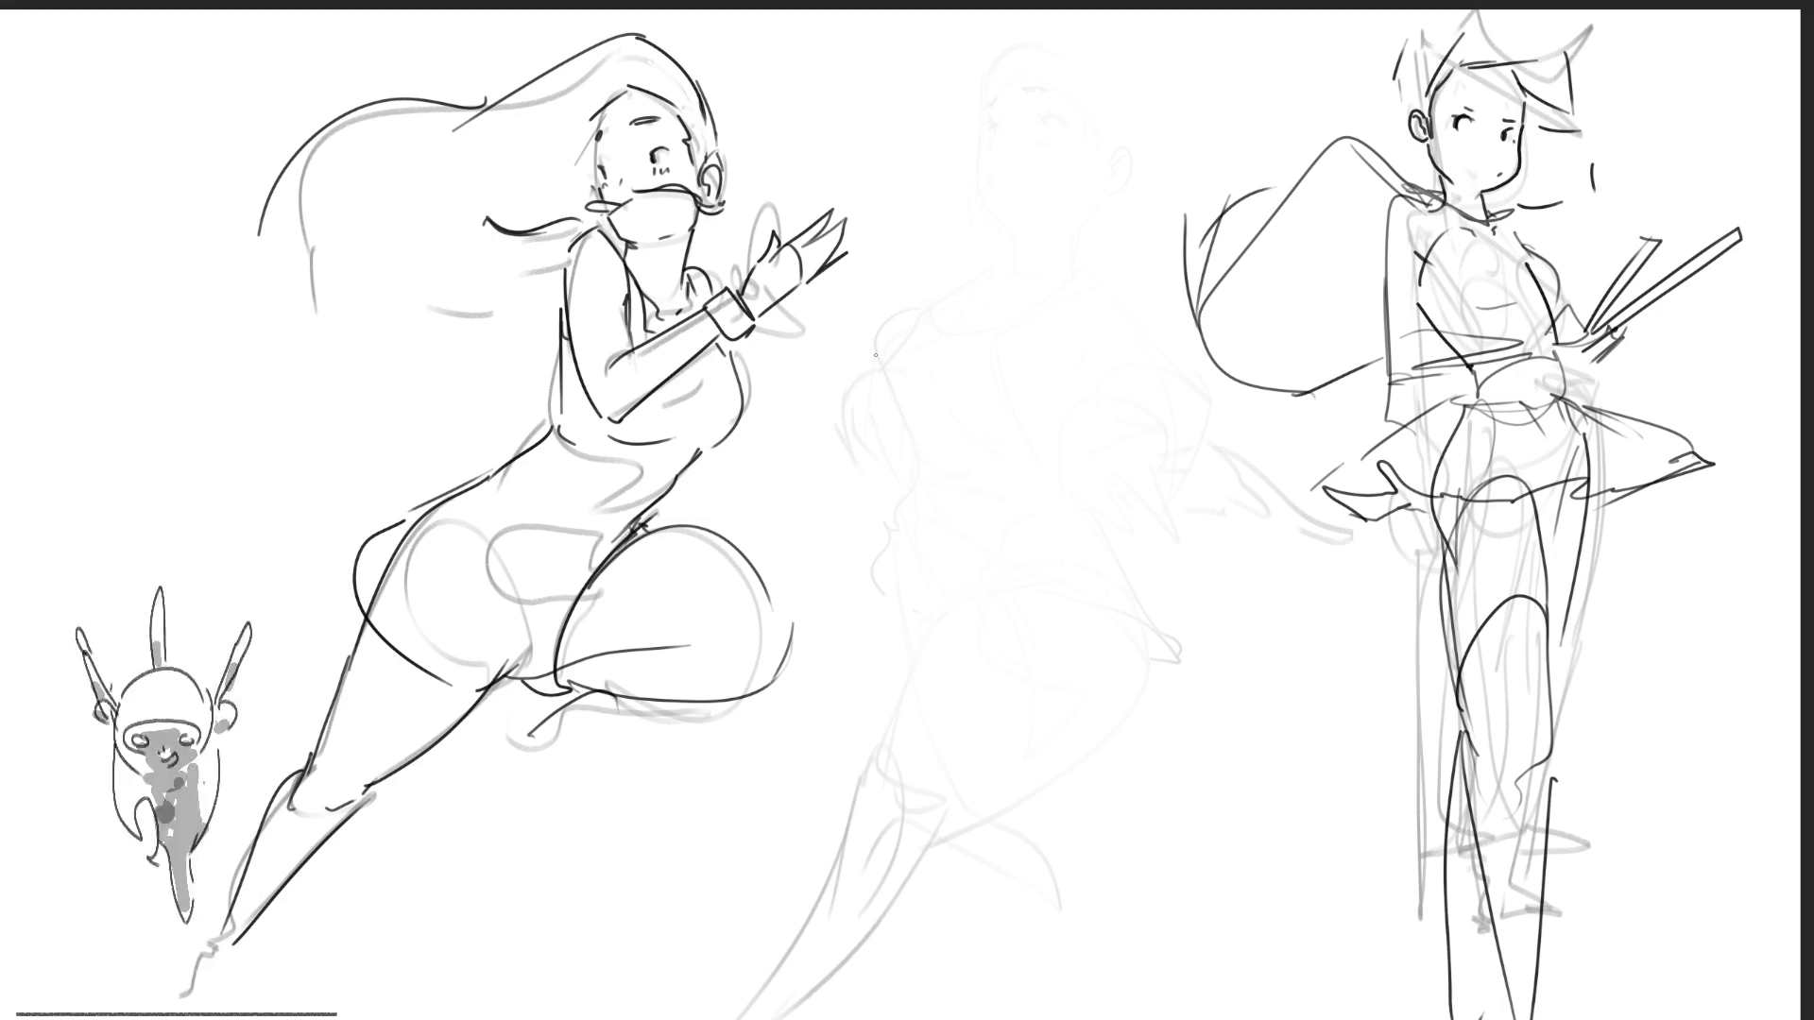
- Lay the first short dark stroke on the middle figure's upper body
{"action": "mouse_move", "coordinate": [879, 330]}
{"action": "left_mouse_down"}
{"action": "mouse_move", "coordinate": [886, 309]}
{"action": "mouse_move", "coordinate": [956, 503]}
{"action": "left_mouse_up"}
- Ink the middle figure's raised arm curve and darken both edges of the arm shape
{"action": "mouse_move", "coordinate": [888, 321]}
{"action": "left_mouse_down"}
{"action": "mouse_move", "coordinate": [978, 420]}
{"action": "mouse_move", "coordinate": [993, 477]}
{"action": "left_mouse_up"}
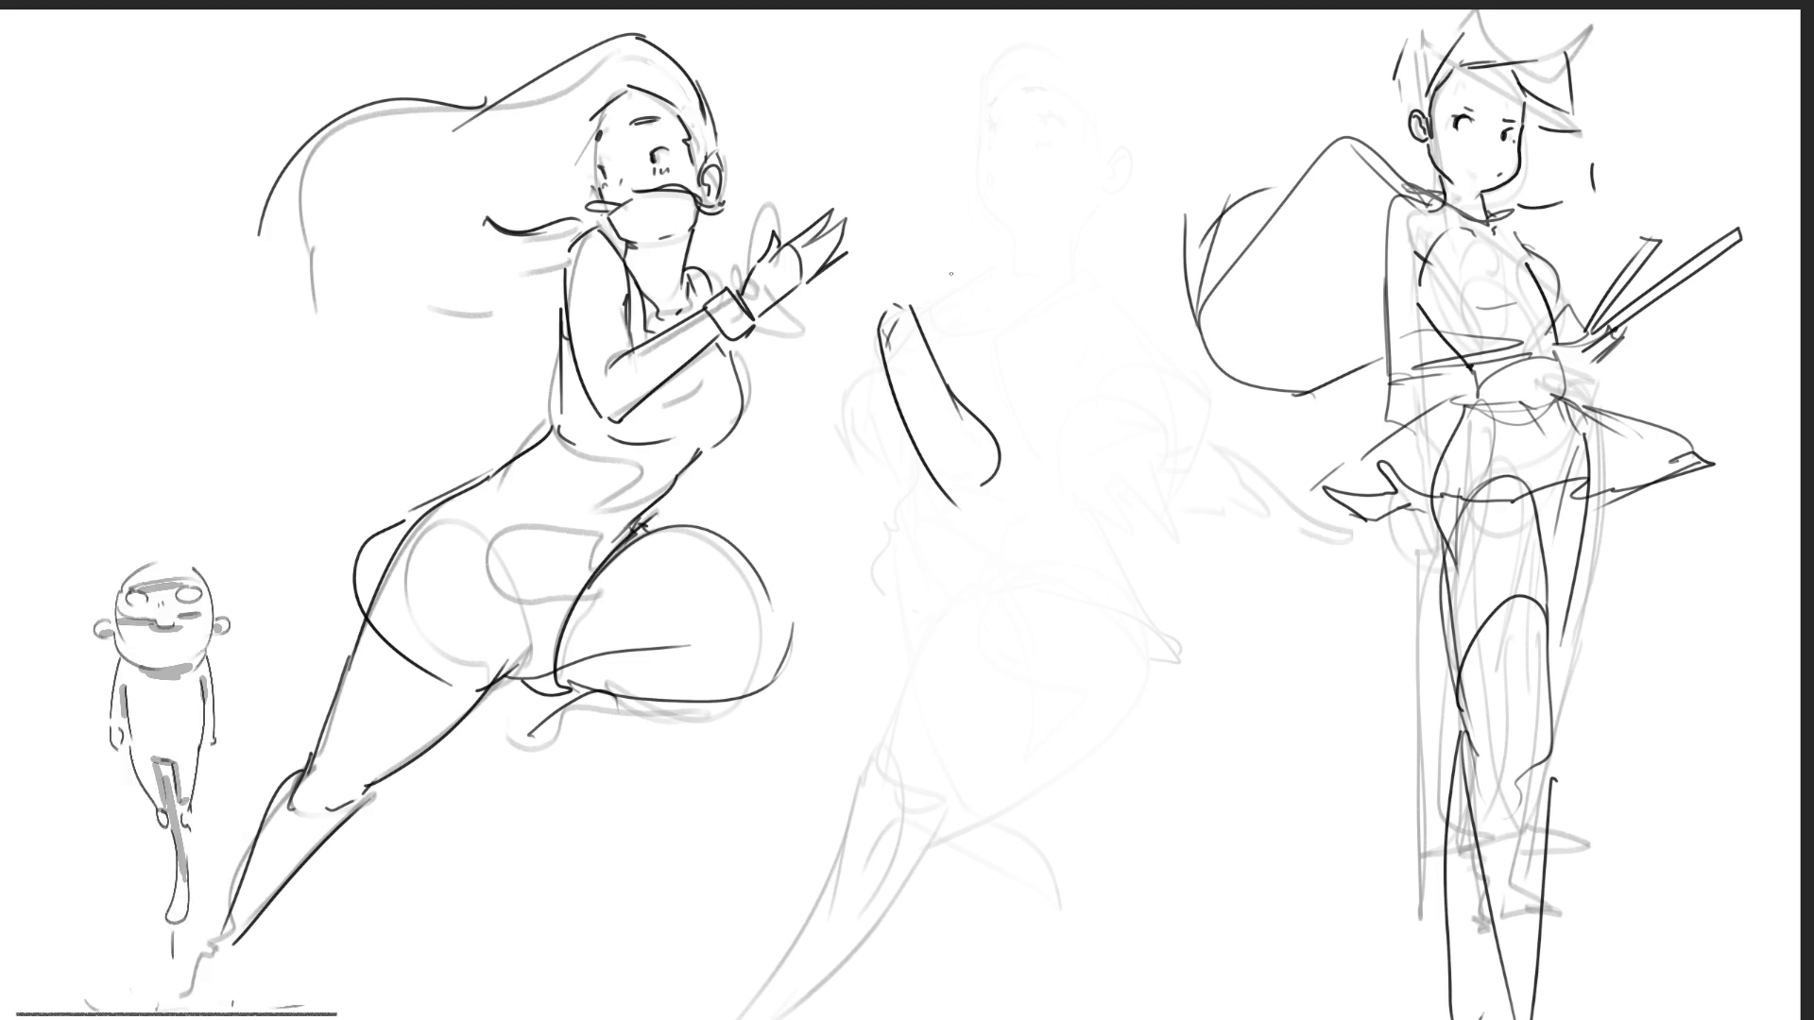
{"action": "key", "text": "ctrl+z"}
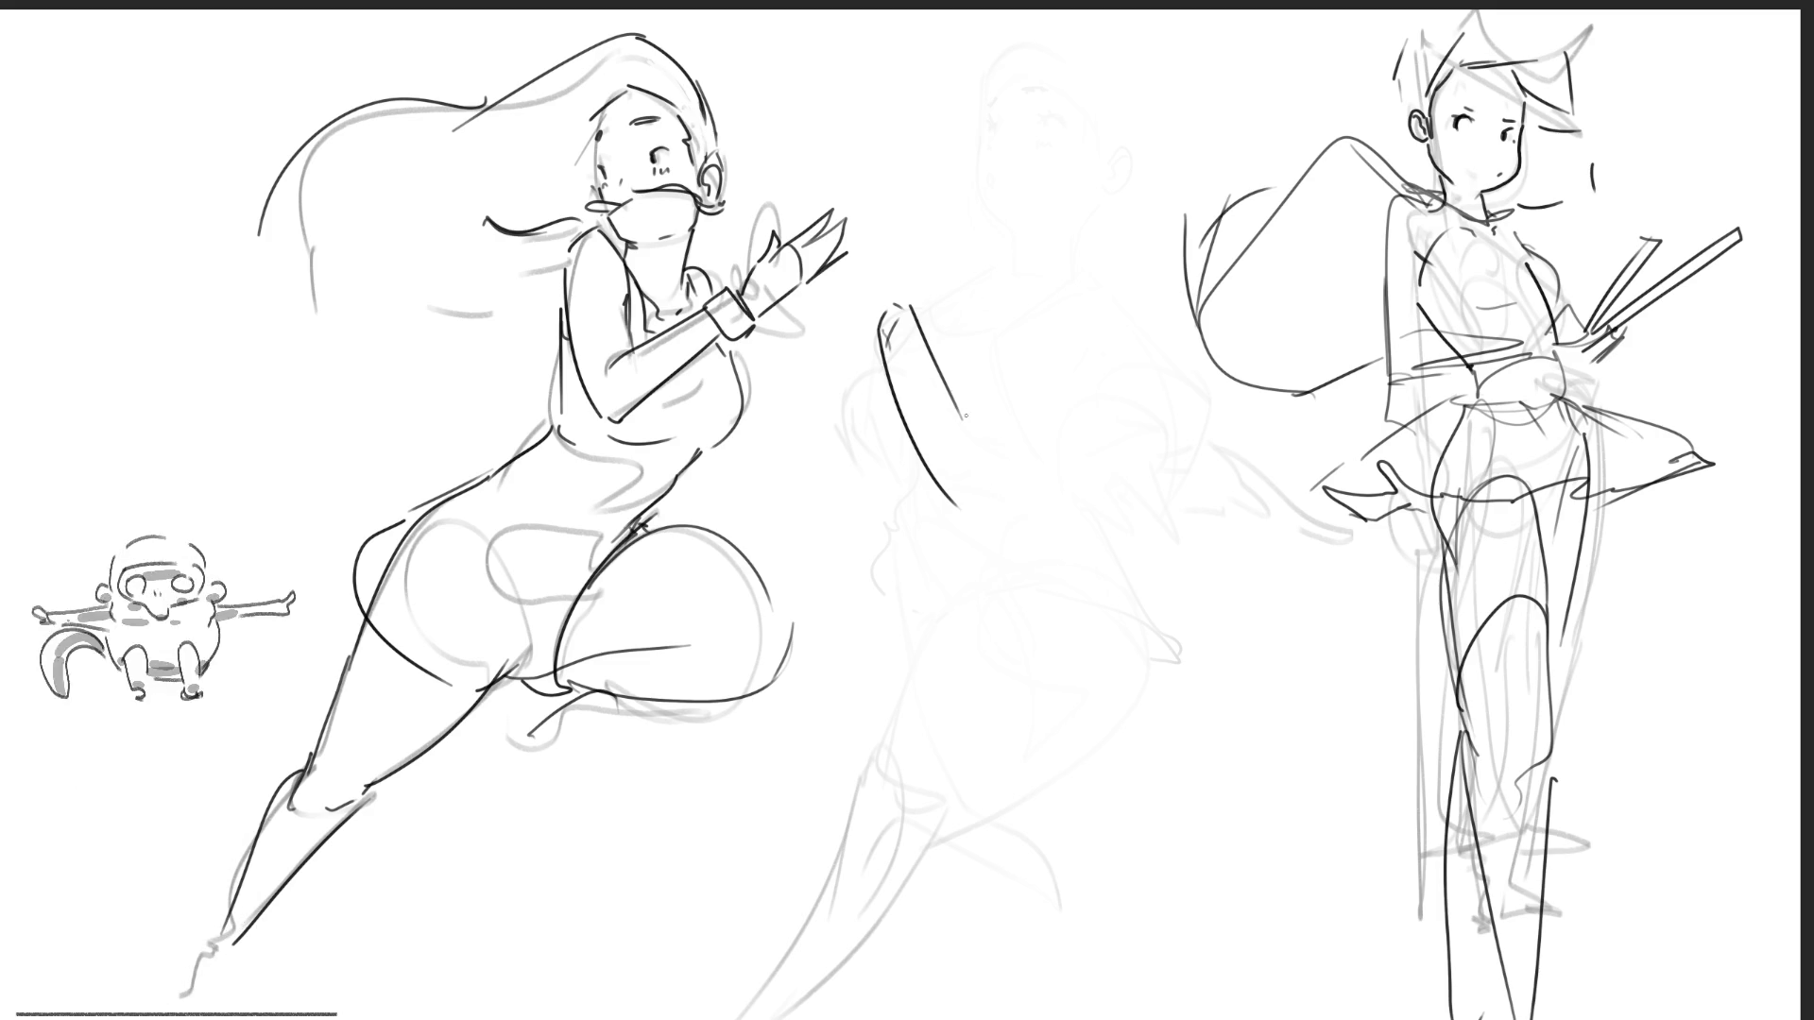
{"action": "mouse_move", "coordinate": [950, 387]}
{"action": "left_mouse_down"}
{"action": "mouse_move", "coordinate": [997, 492]}
{"action": "mouse_move", "coordinate": [945, 535]}
{"action": "left_mouse_up"}
{"action": "left_click_drag", "start_coordinate": [1005, 472], "coordinate": [987, 555]}
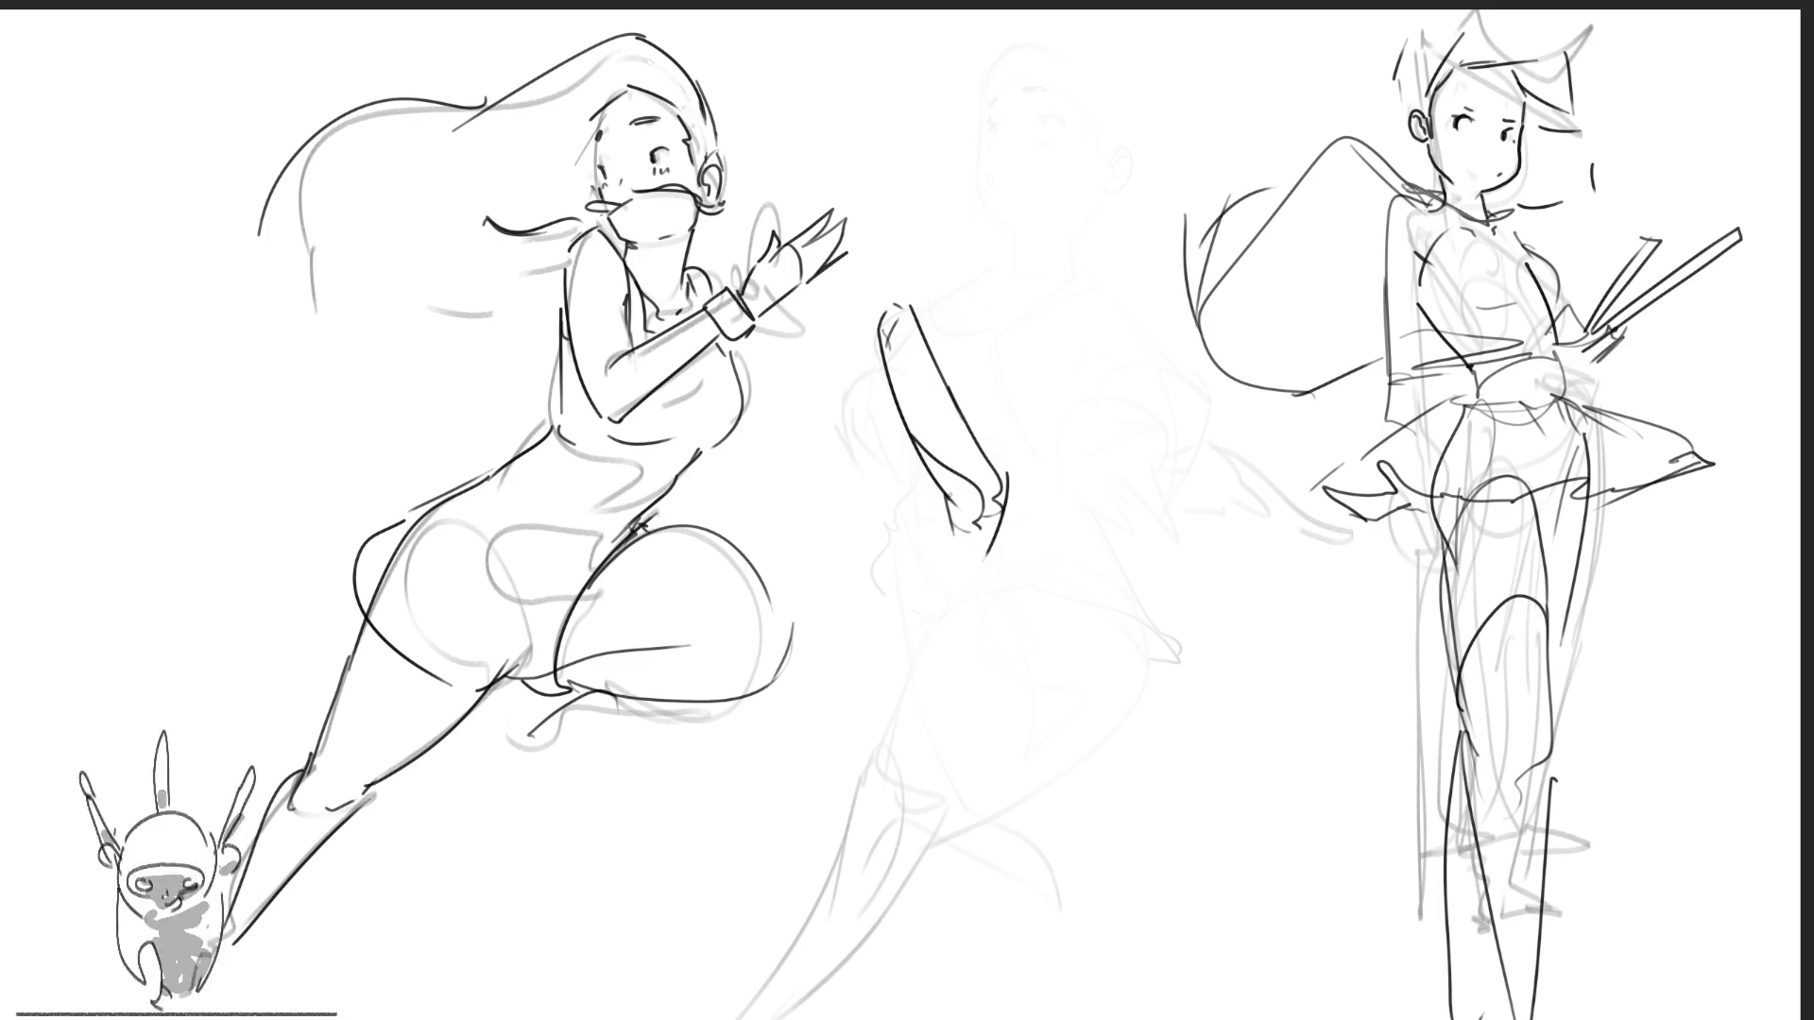
{"action": "mouse_move", "coordinate": [941, 484]}
{"action": "left_mouse_down"}
{"action": "mouse_move", "coordinate": [920, 546]}
{"action": "mouse_move", "coordinate": [943, 586]}
{"action": "left_mouse_up"}
{"action": "left_click_drag", "start_coordinate": [1003, 534], "coordinate": [987, 587]}
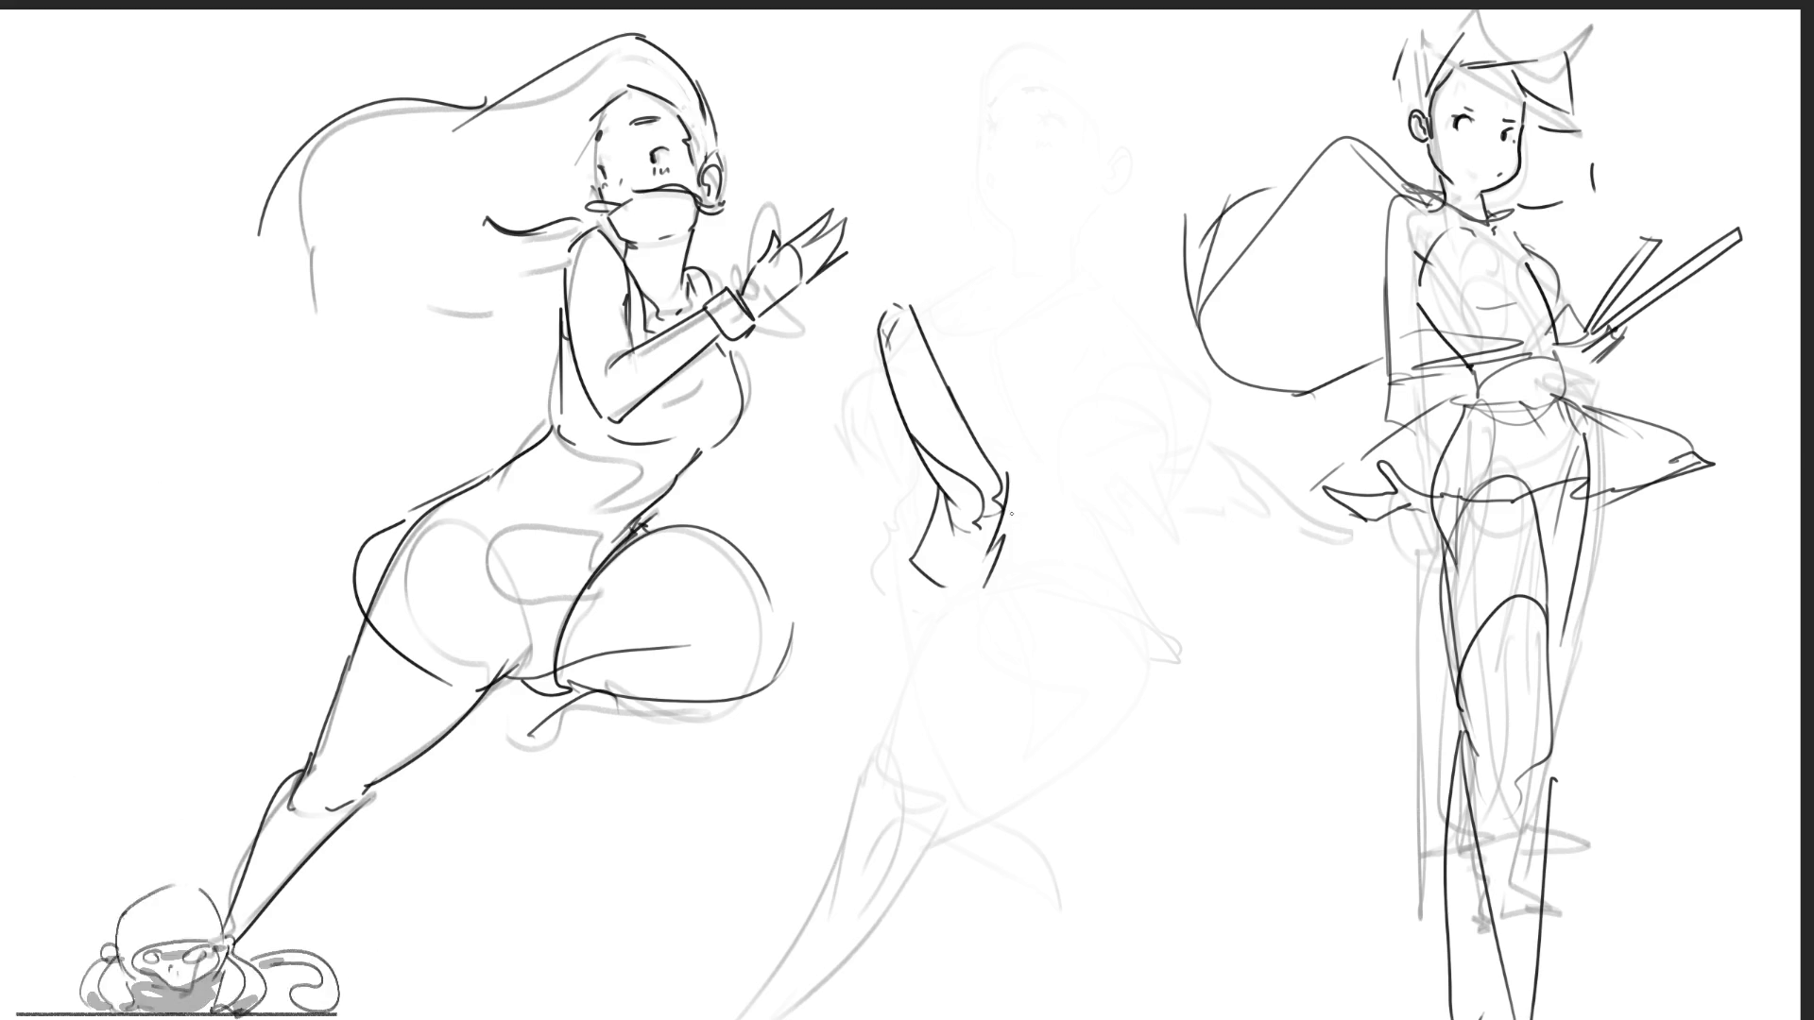
{"action": "left_click_drag", "start_coordinate": [1009, 473], "coordinate": [968, 648]}
{"action": "mouse_move", "coordinate": [994, 442]}
{"action": "left_mouse_down"}
{"action": "mouse_move", "coordinate": [1027, 477]}
{"action": "mouse_move", "coordinate": [1005, 427]}
{"action": "mouse_move", "coordinate": [1043, 542]}
{"action": "mouse_move", "coordinate": [933, 690]}
{"action": "left_mouse_up"}
{"action": "key", "text": "ctrl+z"}
- Draw the middle figure's lower-left edge, lower body lines and the bottom of its torso
{"action": "mouse_move", "coordinate": [917, 561]}
{"action": "left_mouse_down"}
{"action": "mouse_move", "coordinate": [910, 659]}
{"action": "mouse_move", "coordinate": [967, 686]}
{"action": "mouse_move", "coordinate": [962, 715]}
{"action": "left_mouse_up"}
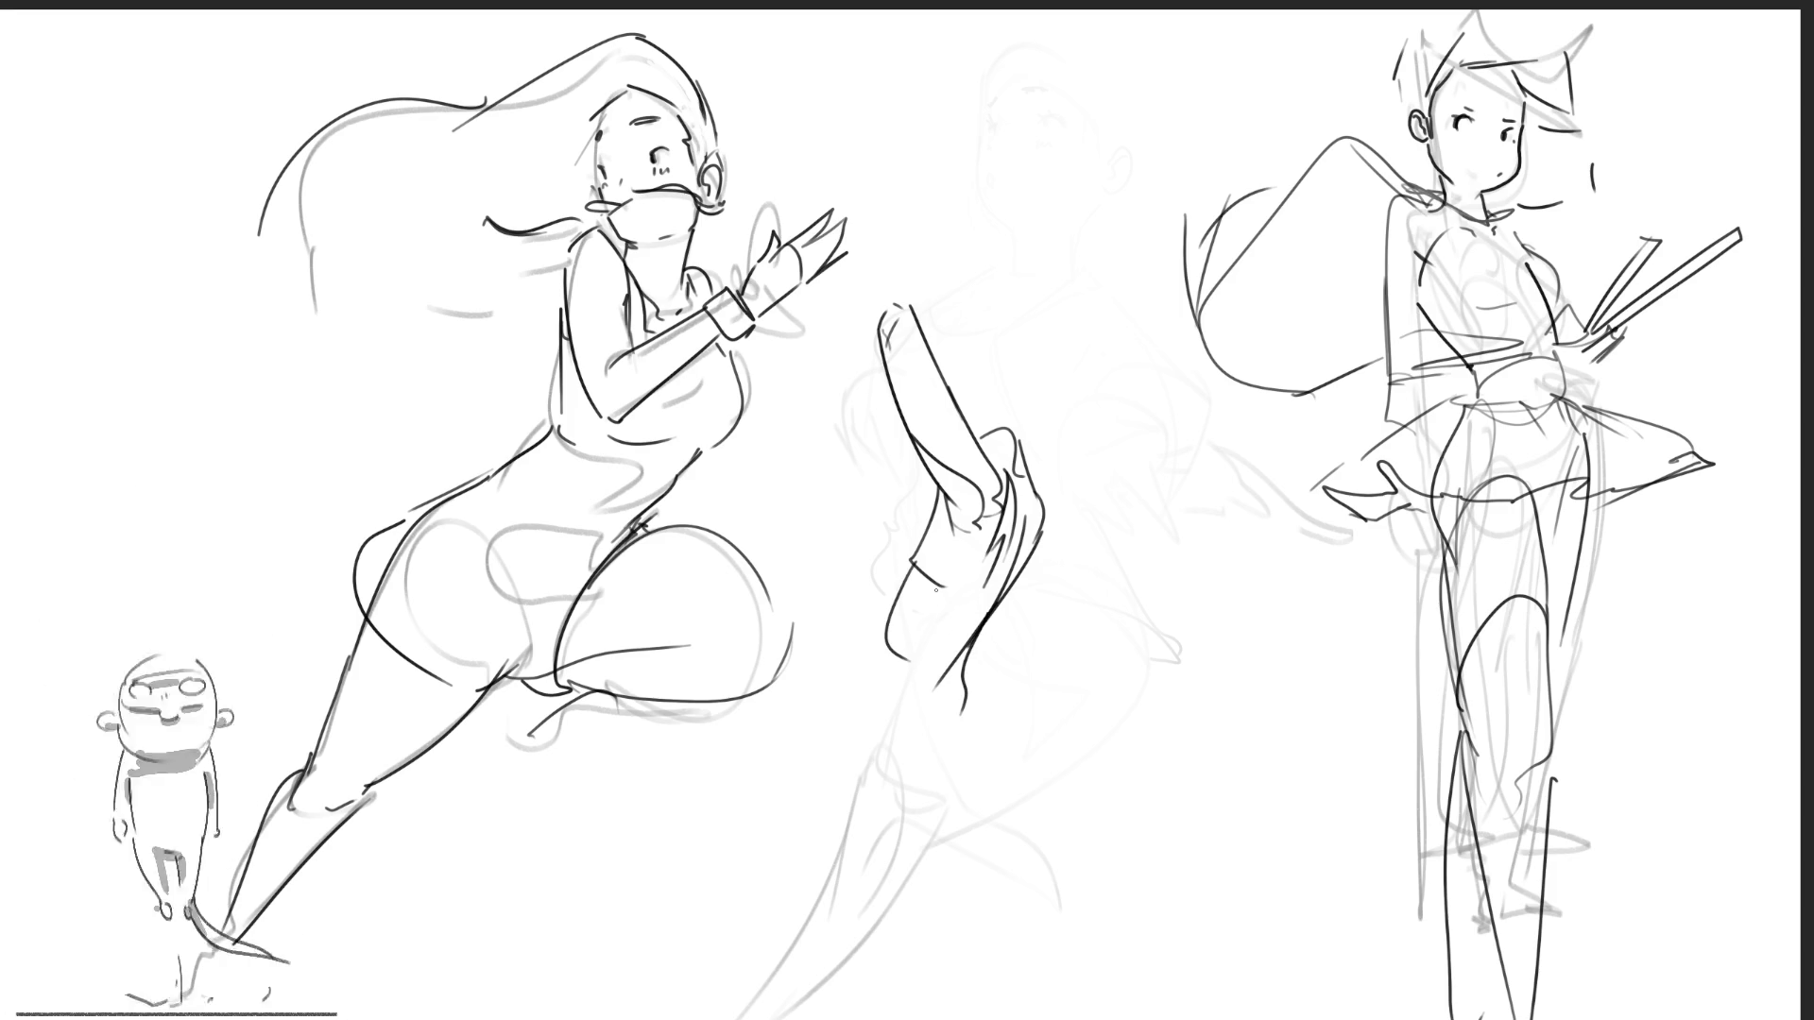
{"action": "mouse_move", "coordinate": [884, 625]}
{"action": "left_mouse_down"}
{"action": "mouse_move", "coordinate": [860, 682]}
{"action": "mouse_move", "coordinate": [887, 756]}
{"action": "mouse_move", "coordinate": [943, 733]}
{"action": "mouse_move", "coordinate": [962, 812]}
{"action": "left_mouse_up"}
{"action": "left_click_drag", "start_coordinate": [976, 715], "coordinate": [987, 816]}
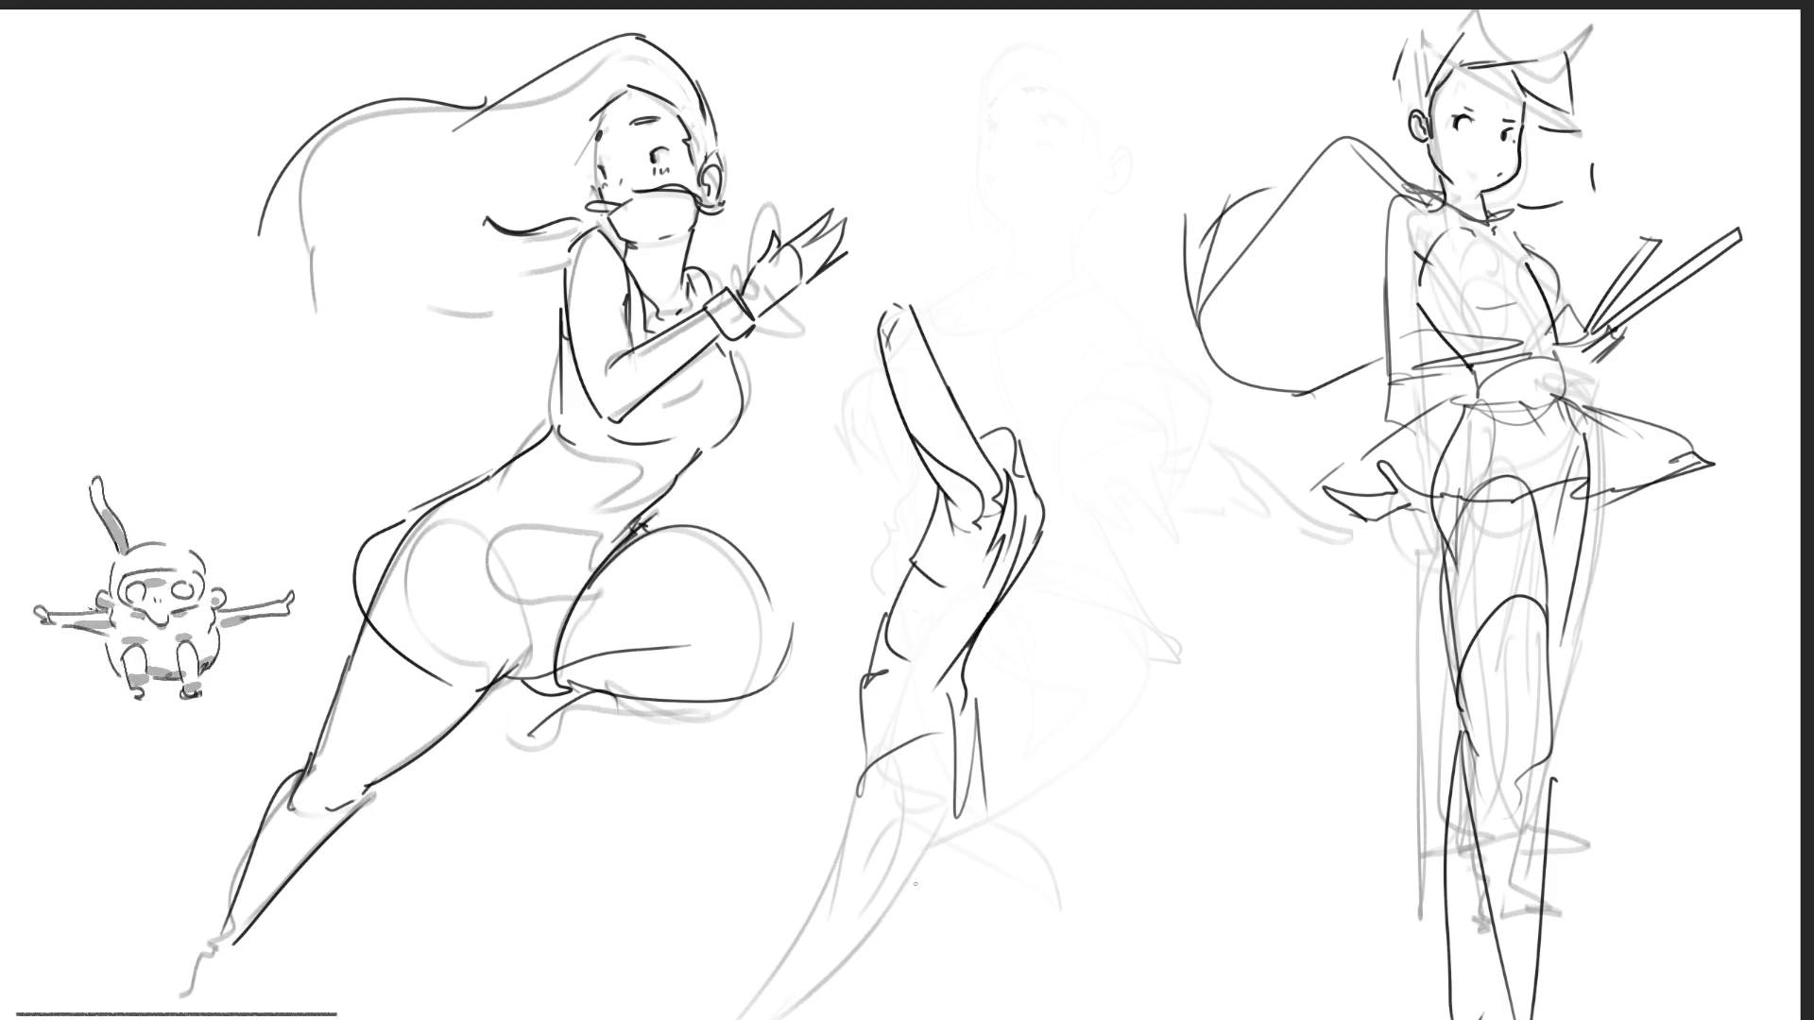
{"action": "key", "text": "ctrl+z"}
{"action": "key", "text": "ctrl+z"}
{"action": "left_click_drag", "start_coordinate": [973, 733], "coordinate": [956, 841]}
{"action": "left_click_drag", "start_coordinate": [994, 723], "coordinate": [991, 844]}
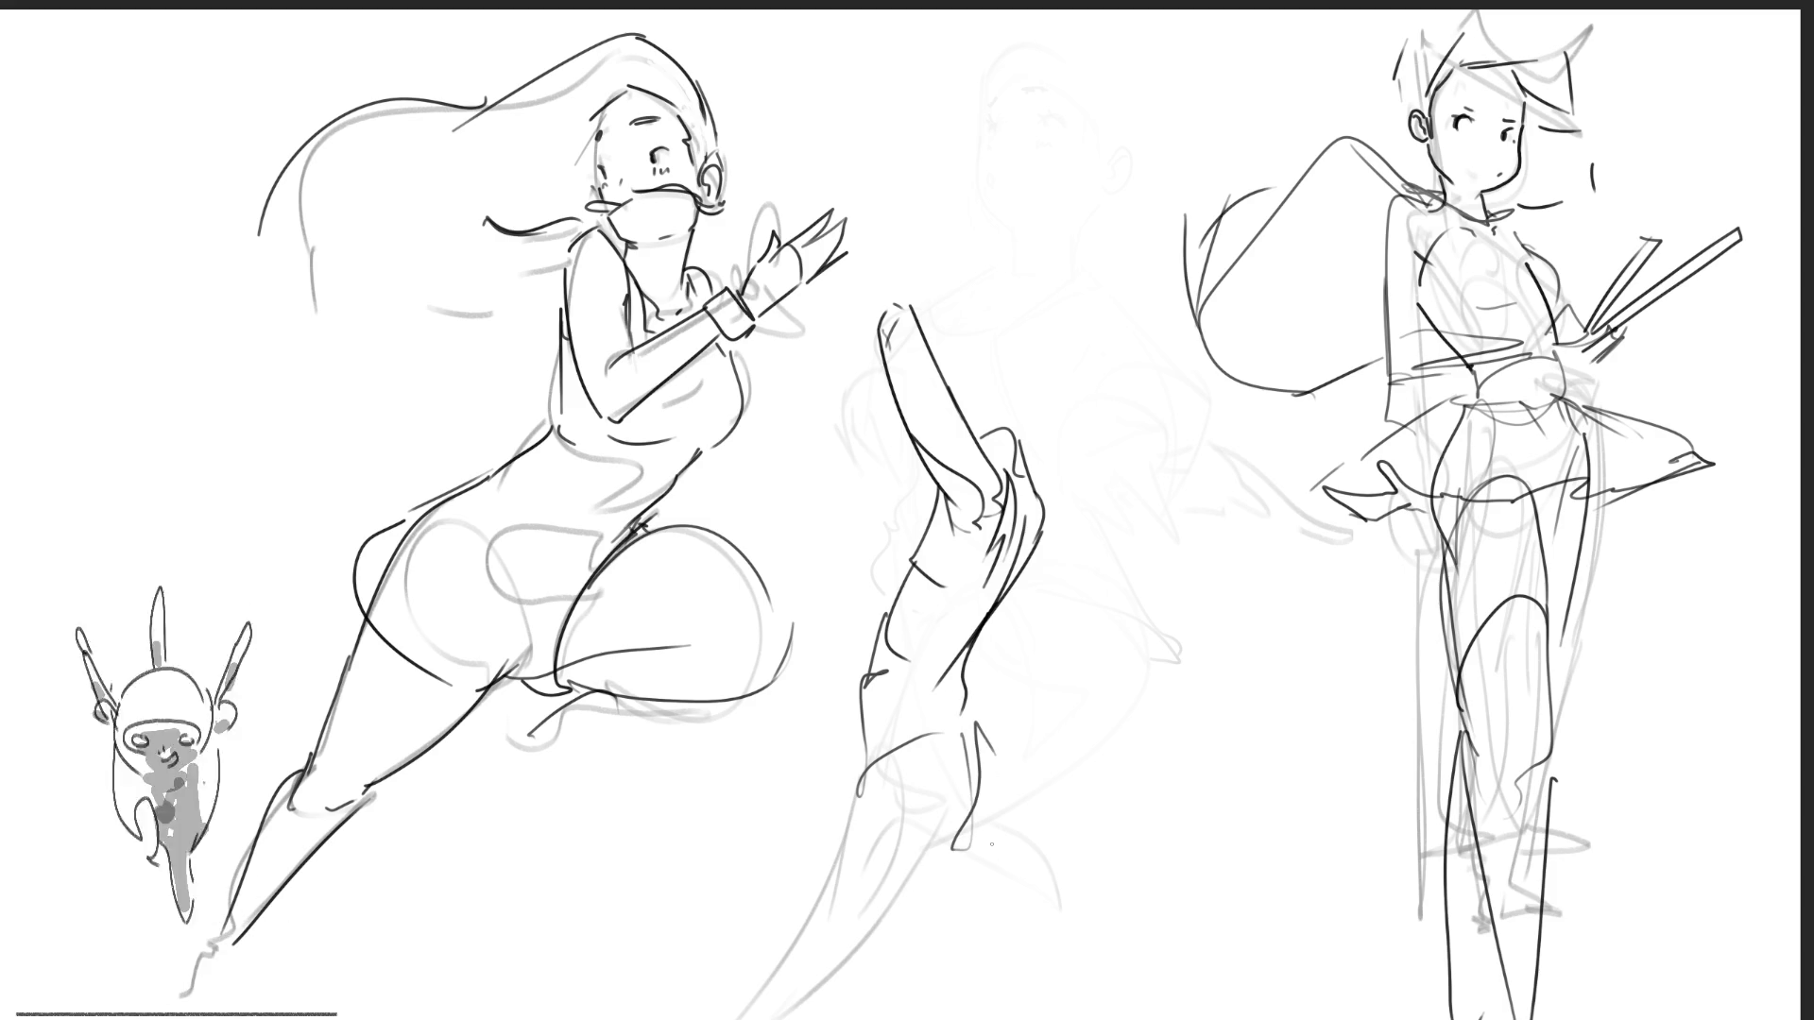
{"action": "mouse_move", "coordinate": [867, 746]}
{"action": "left_mouse_down"}
{"action": "mouse_move", "coordinate": [850, 851]}
{"action": "mouse_move", "coordinate": [930, 888]}
{"action": "mouse_move", "coordinate": [983, 845]}
{"action": "left_mouse_up"}
{"action": "mouse_move", "coordinate": [992, 756]}
{"action": "left_mouse_down"}
{"action": "mouse_move", "coordinate": [1001, 807]}
{"action": "mouse_move", "coordinate": [965, 873]}
{"action": "mouse_move", "coordinate": [965, 1017]}
{"action": "left_mouse_up"}
- Extend the middle figure's leg lines down to the page bottom
{"action": "left_click_drag", "start_coordinate": [1004, 872], "coordinate": [1037, 1017]}
{"action": "left_click_drag", "start_coordinate": [931, 889], "coordinate": [822, 1016]}
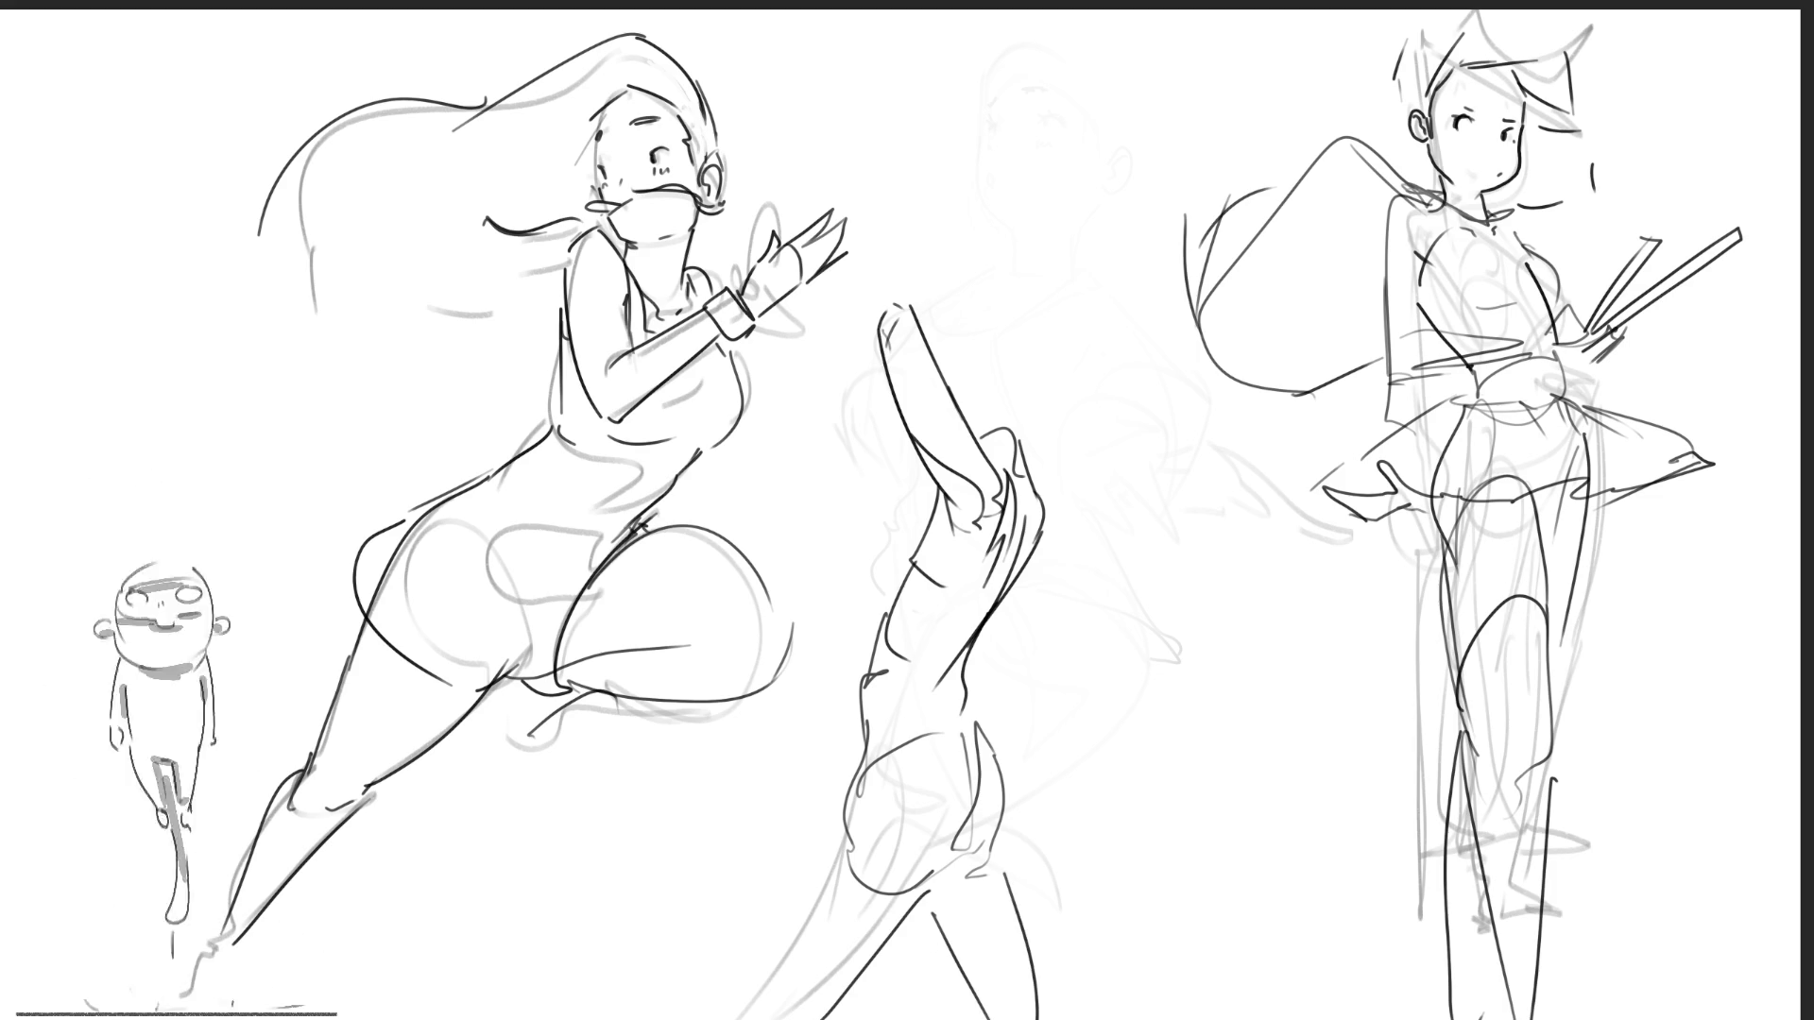
{"action": "left_click_drag", "start_coordinate": [848, 811], "coordinate": [776, 1015]}
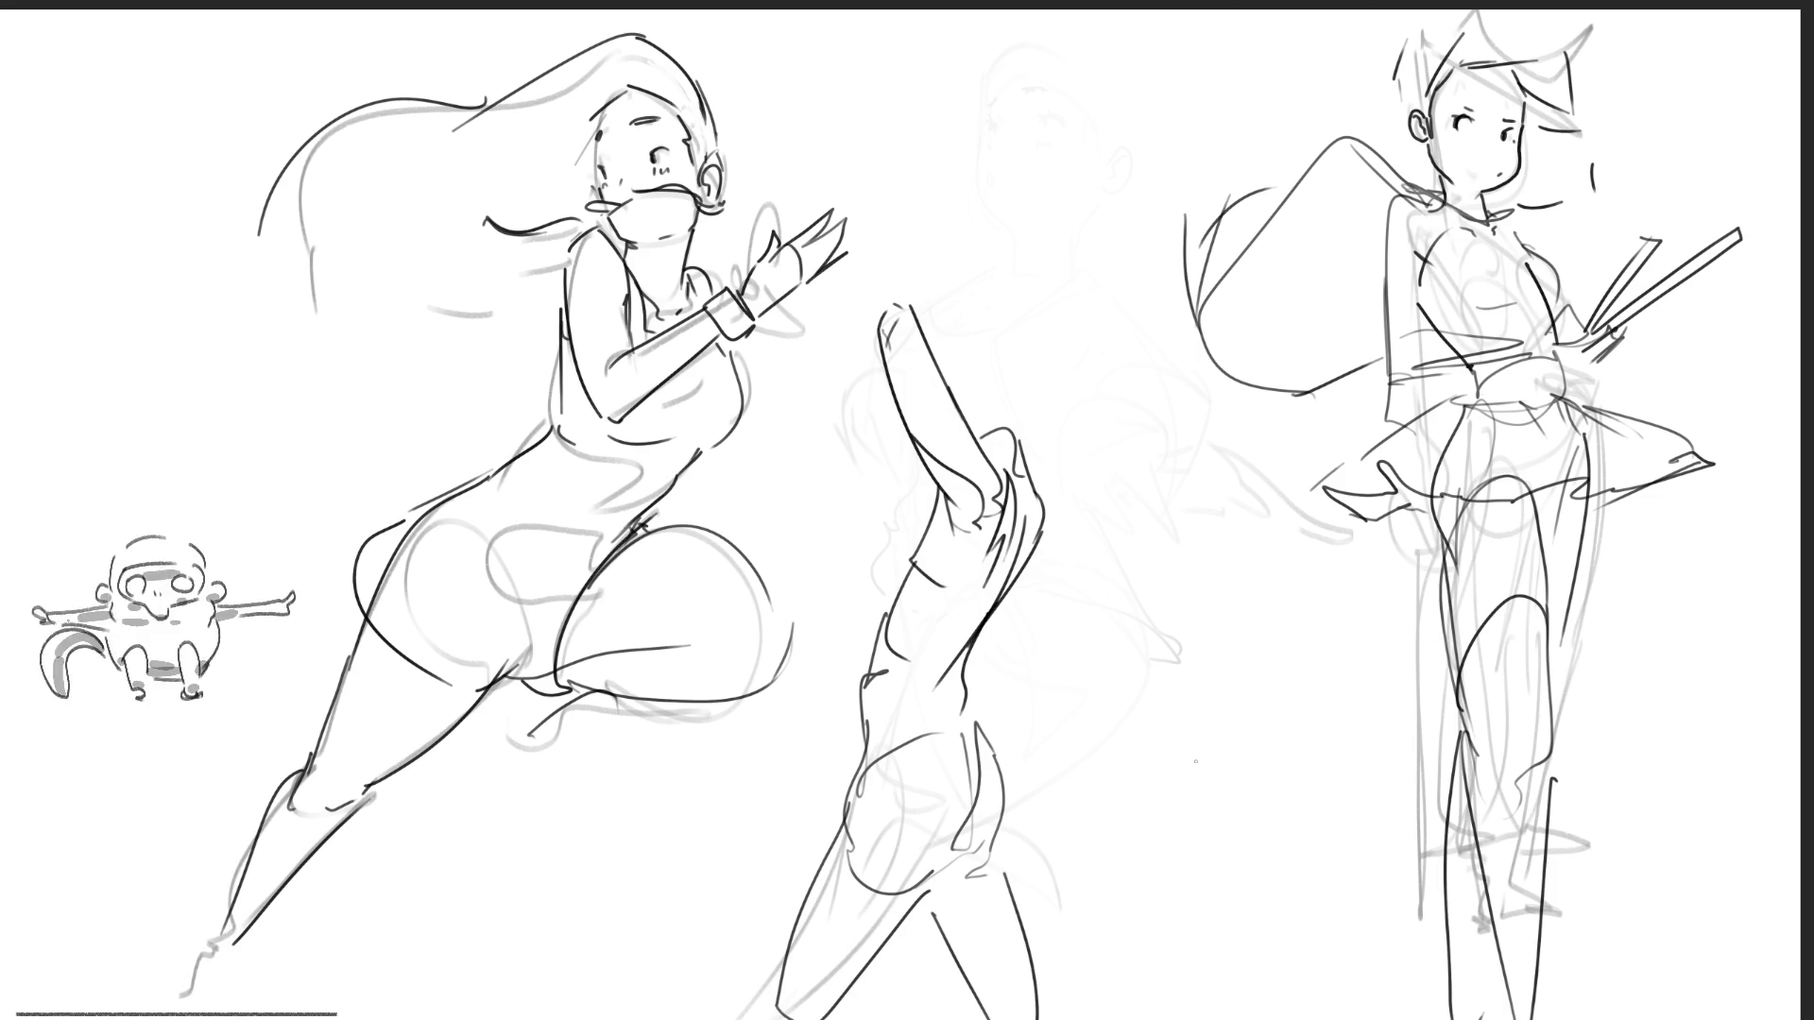
- Trace the middle figure's raised arm, ending in a curled hand with a raised finger
{"action": "left_click_drag", "start_coordinate": [888, 316], "coordinate": [949, 486]}
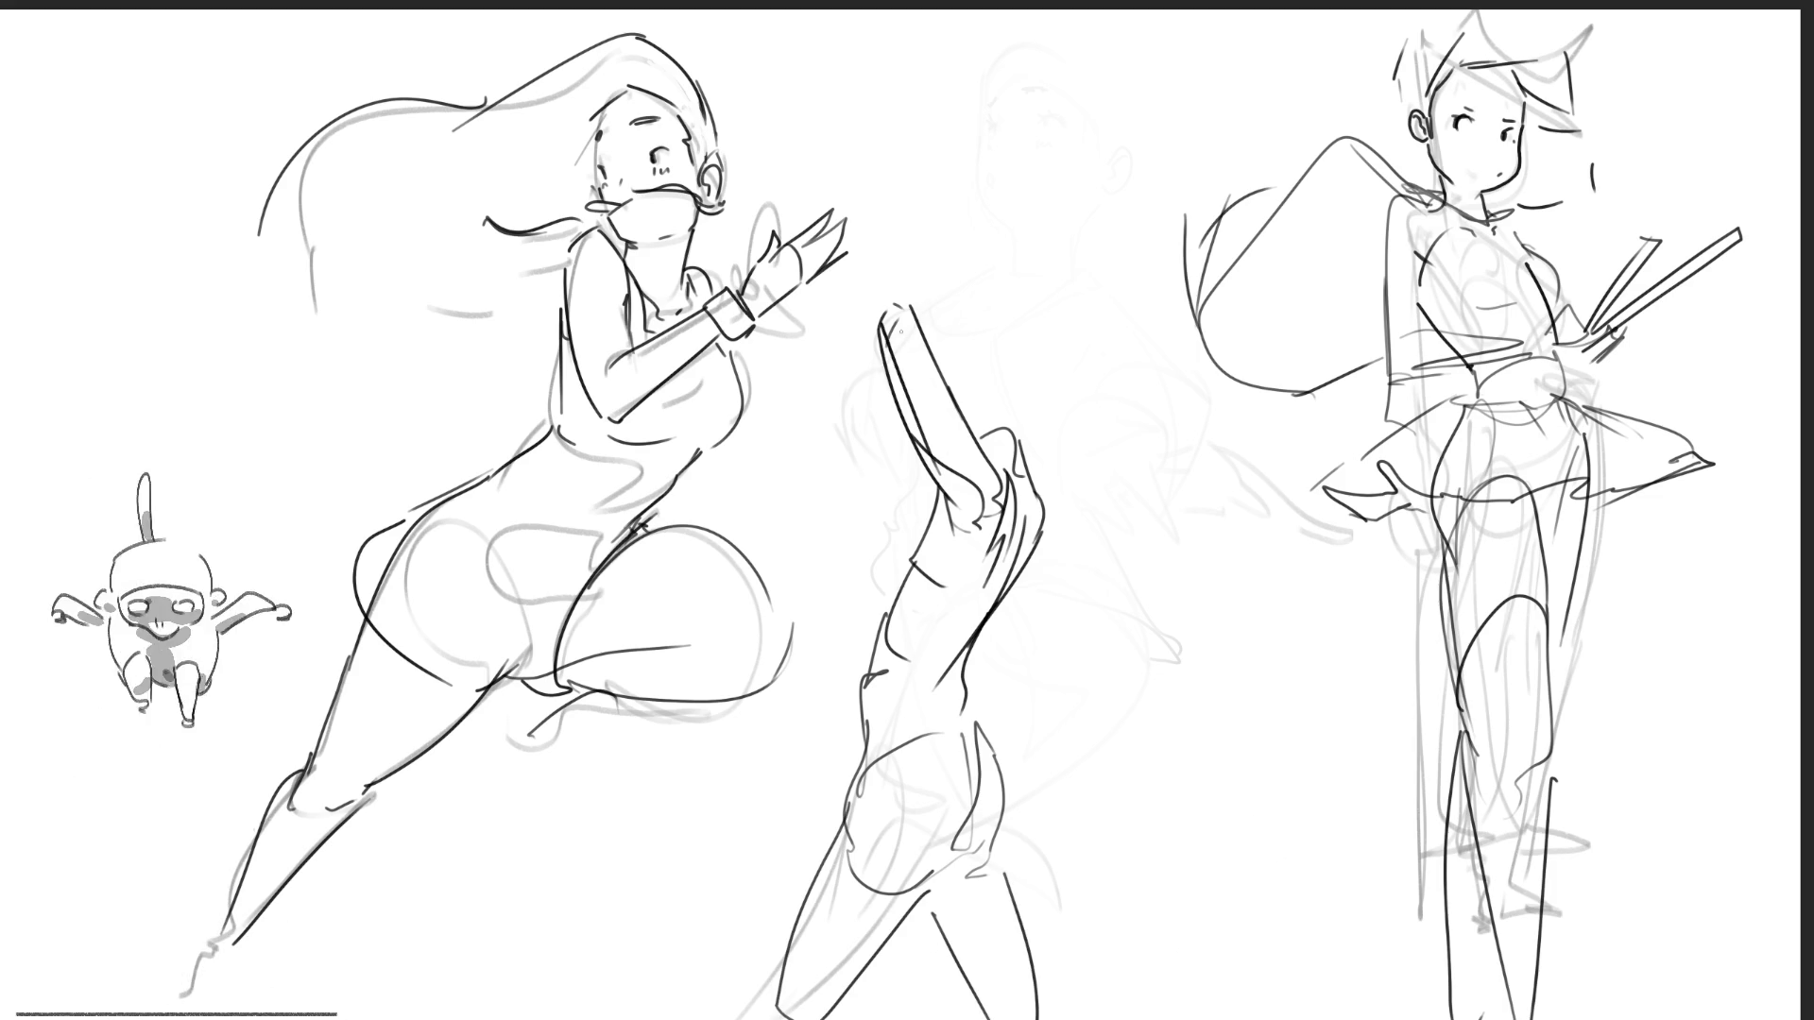
{"action": "left_click_drag", "start_coordinate": [898, 322], "coordinate": [982, 463]}
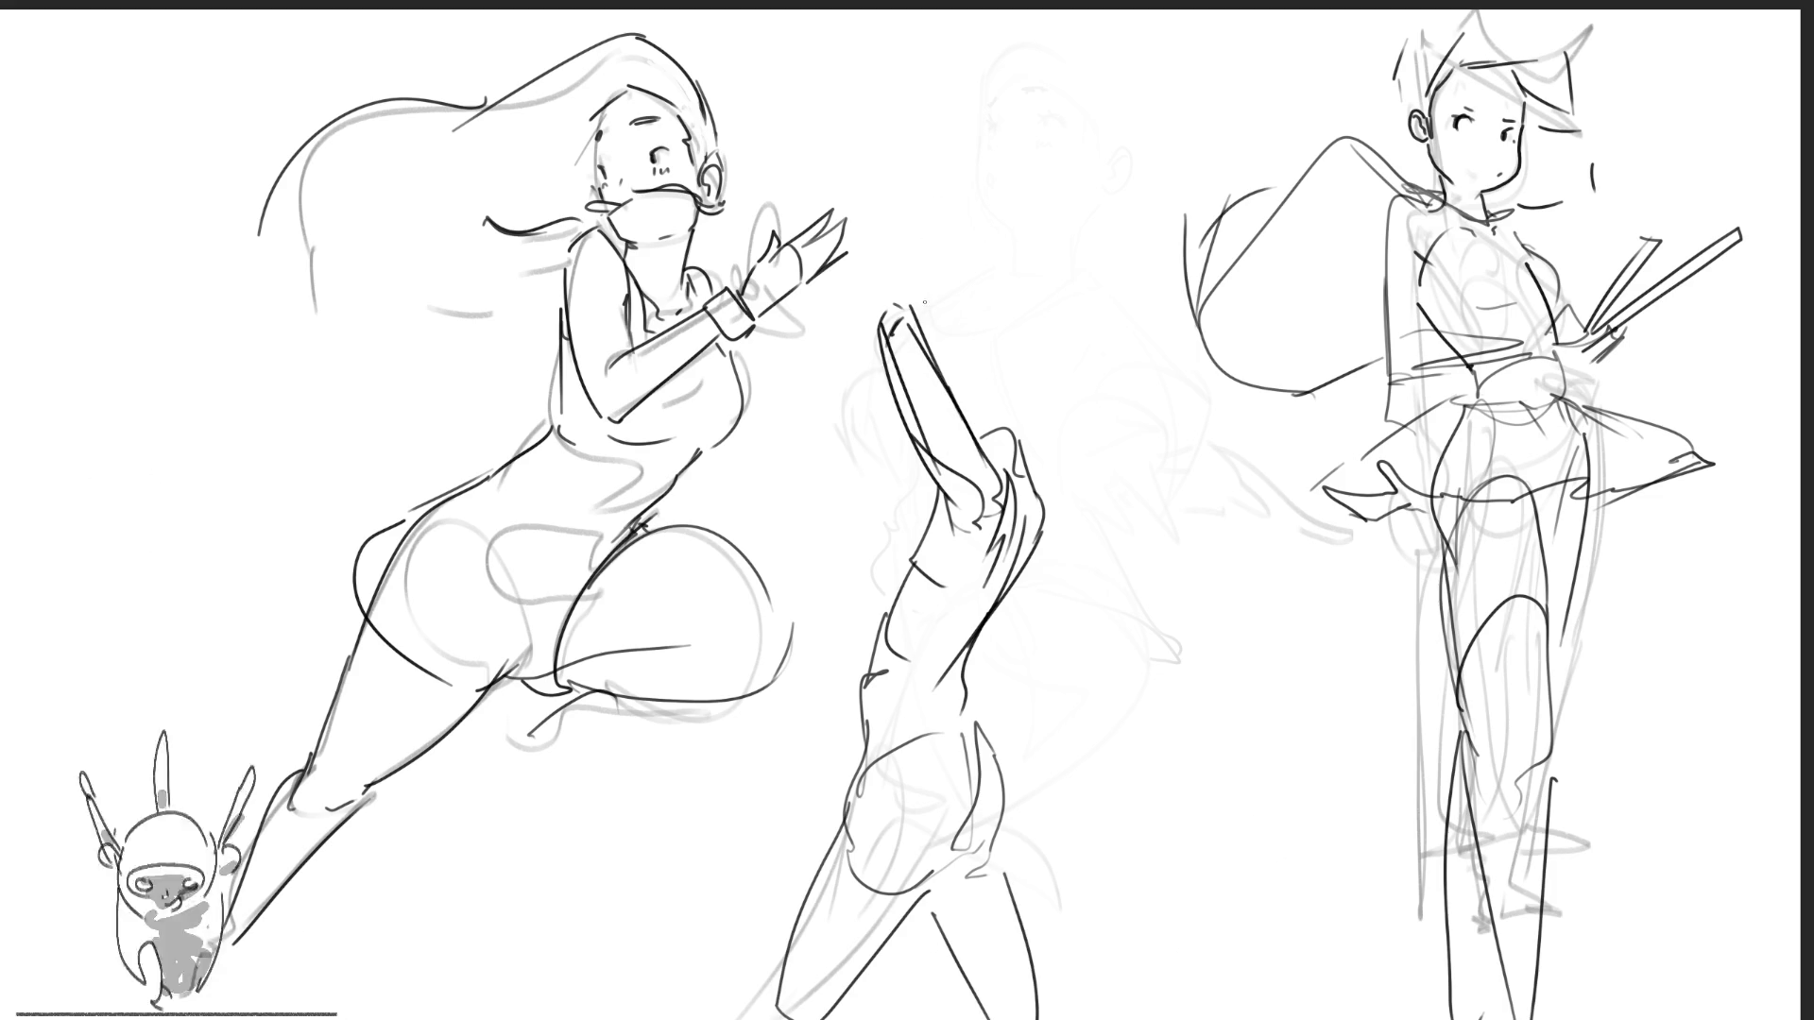
{"action": "mouse_move", "coordinate": [896, 314]}
{"action": "left_mouse_down"}
{"action": "mouse_move", "coordinate": [1045, 431]}
{"action": "mouse_move", "coordinate": [1039, 496]}
{"action": "left_mouse_up"}
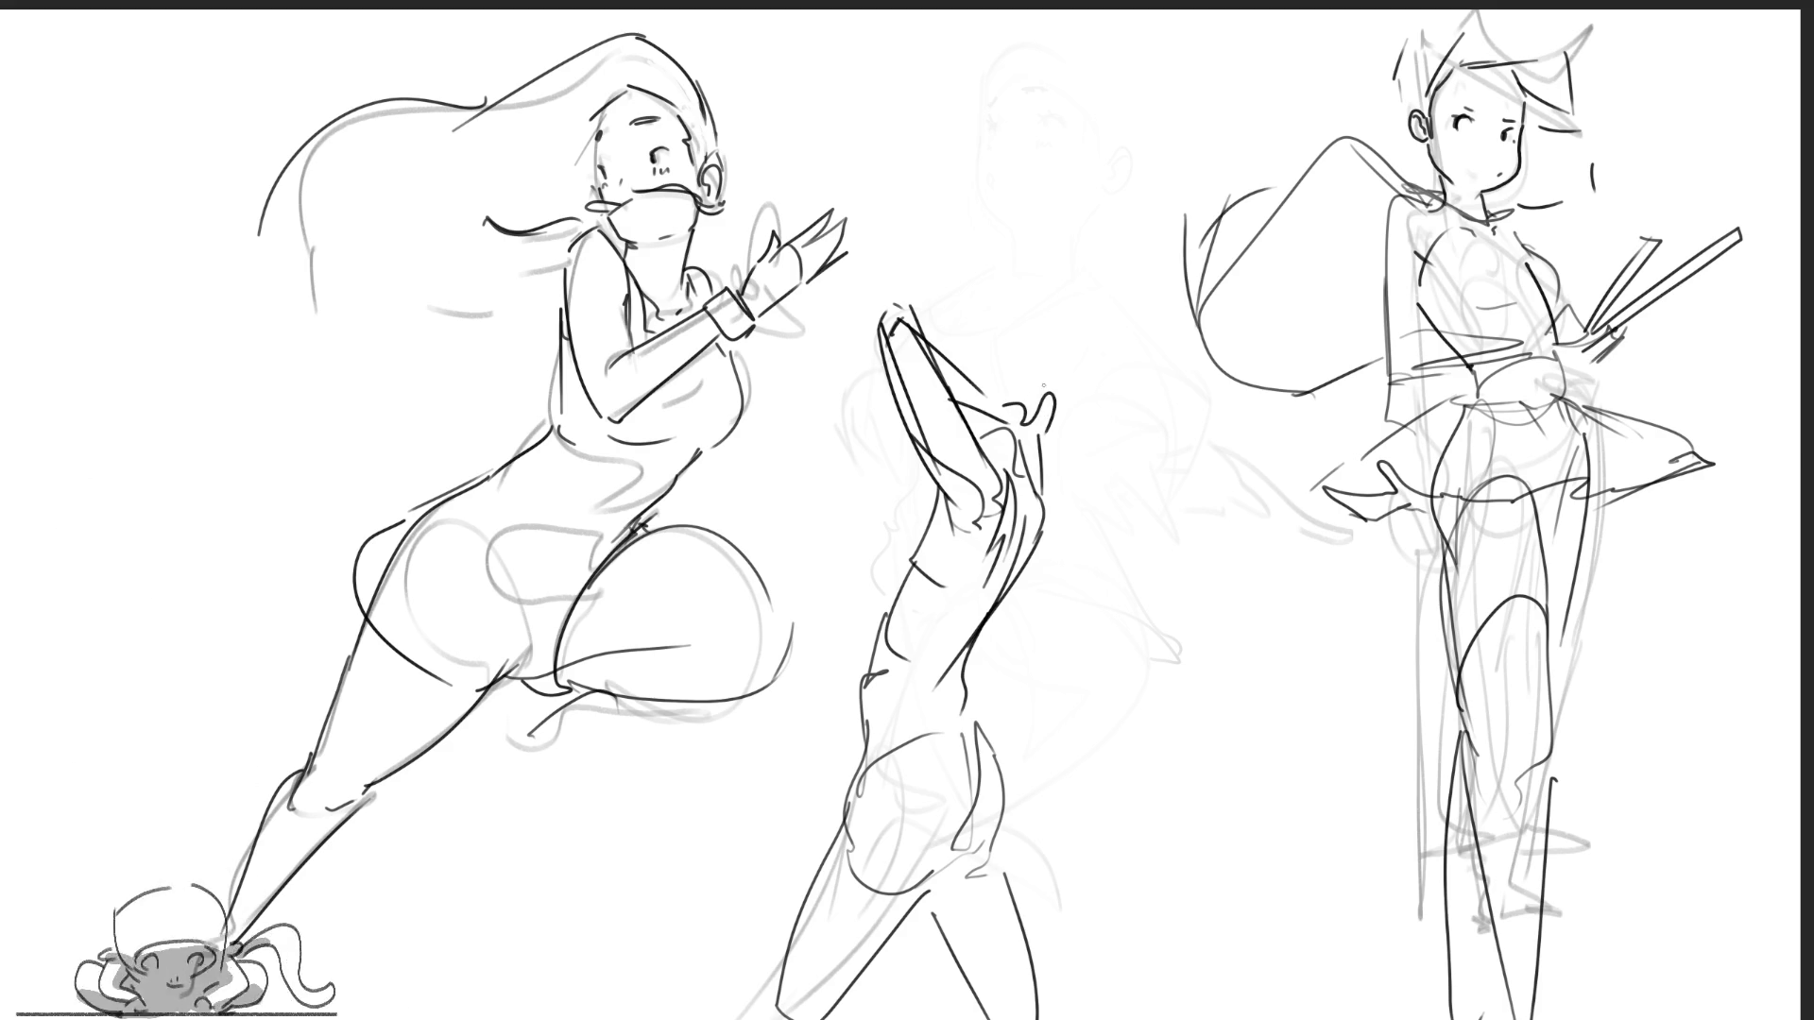
{"action": "left_click_drag", "start_coordinate": [1019, 343], "coordinate": [1048, 415]}
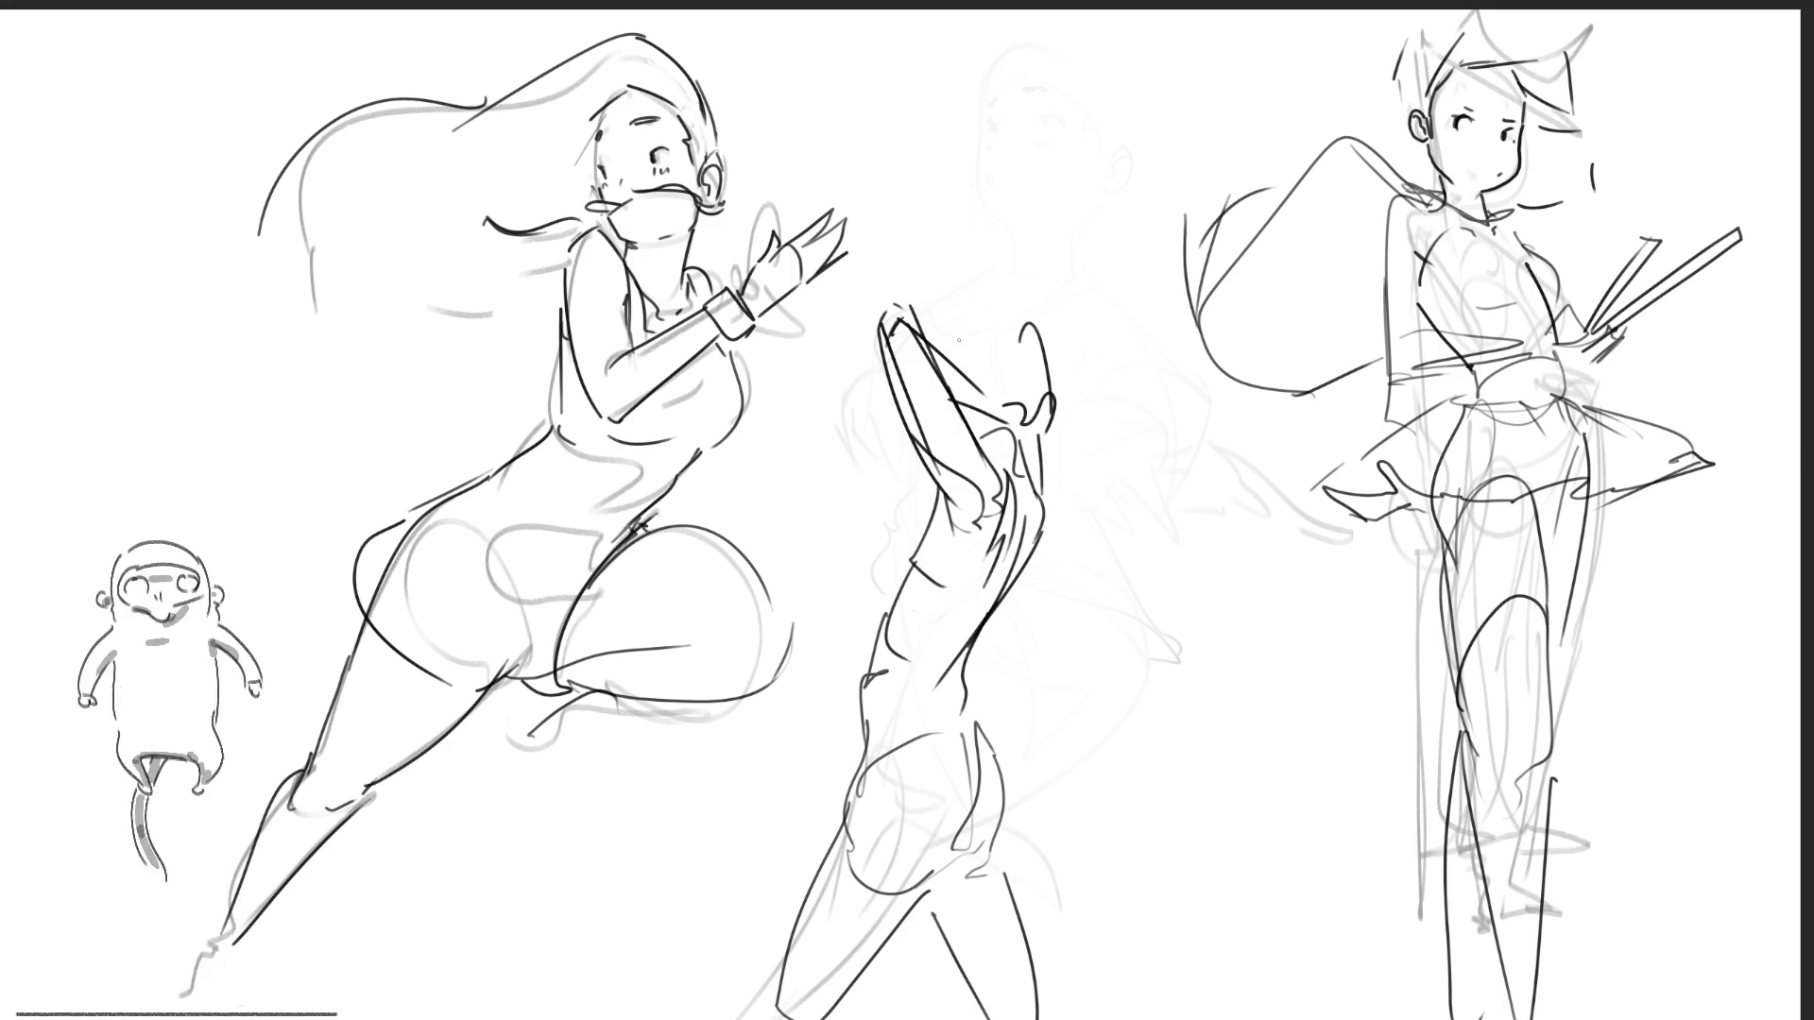
{"action": "left_click_drag", "start_coordinate": [941, 331], "coordinate": [1039, 408]}
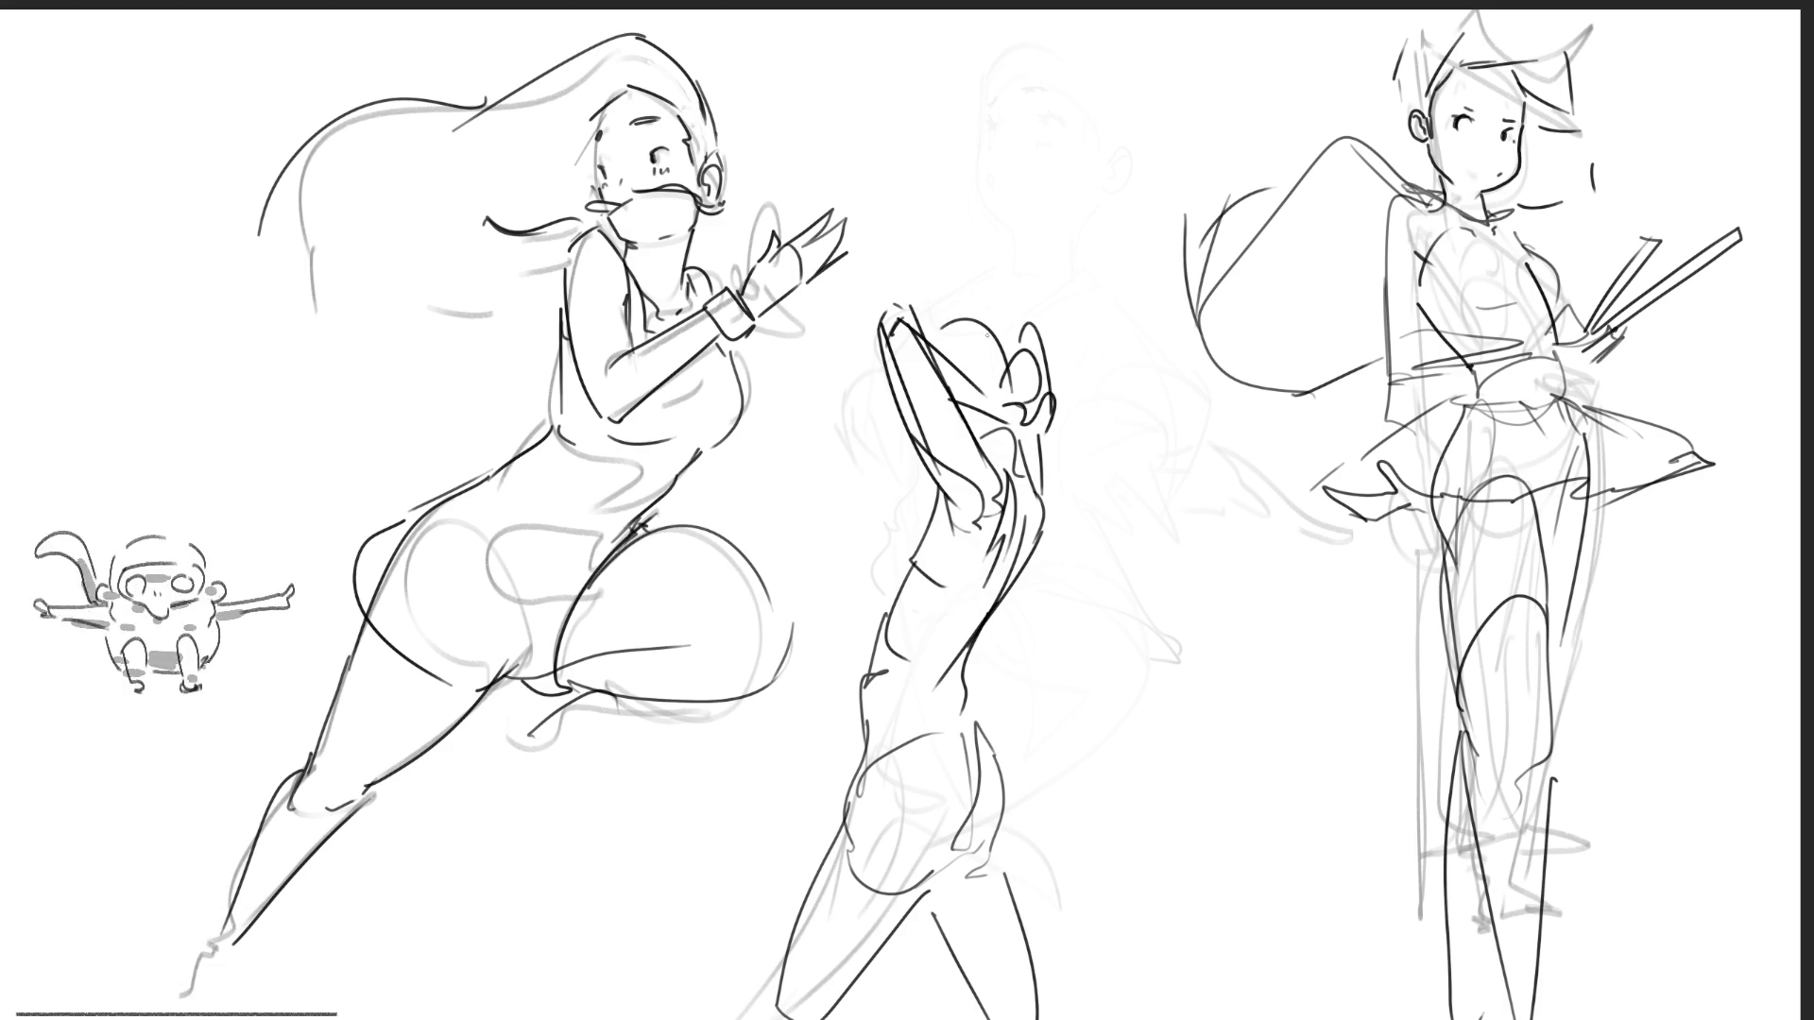
{"action": "mouse_move", "coordinate": [983, 307]}
{"action": "left_mouse_down"}
{"action": "mouse_move", "coordinate": [935, 352]}
{"action": "mouse_move", "coordinate": [986, 311]}
{"action": "left_mouse_up"}
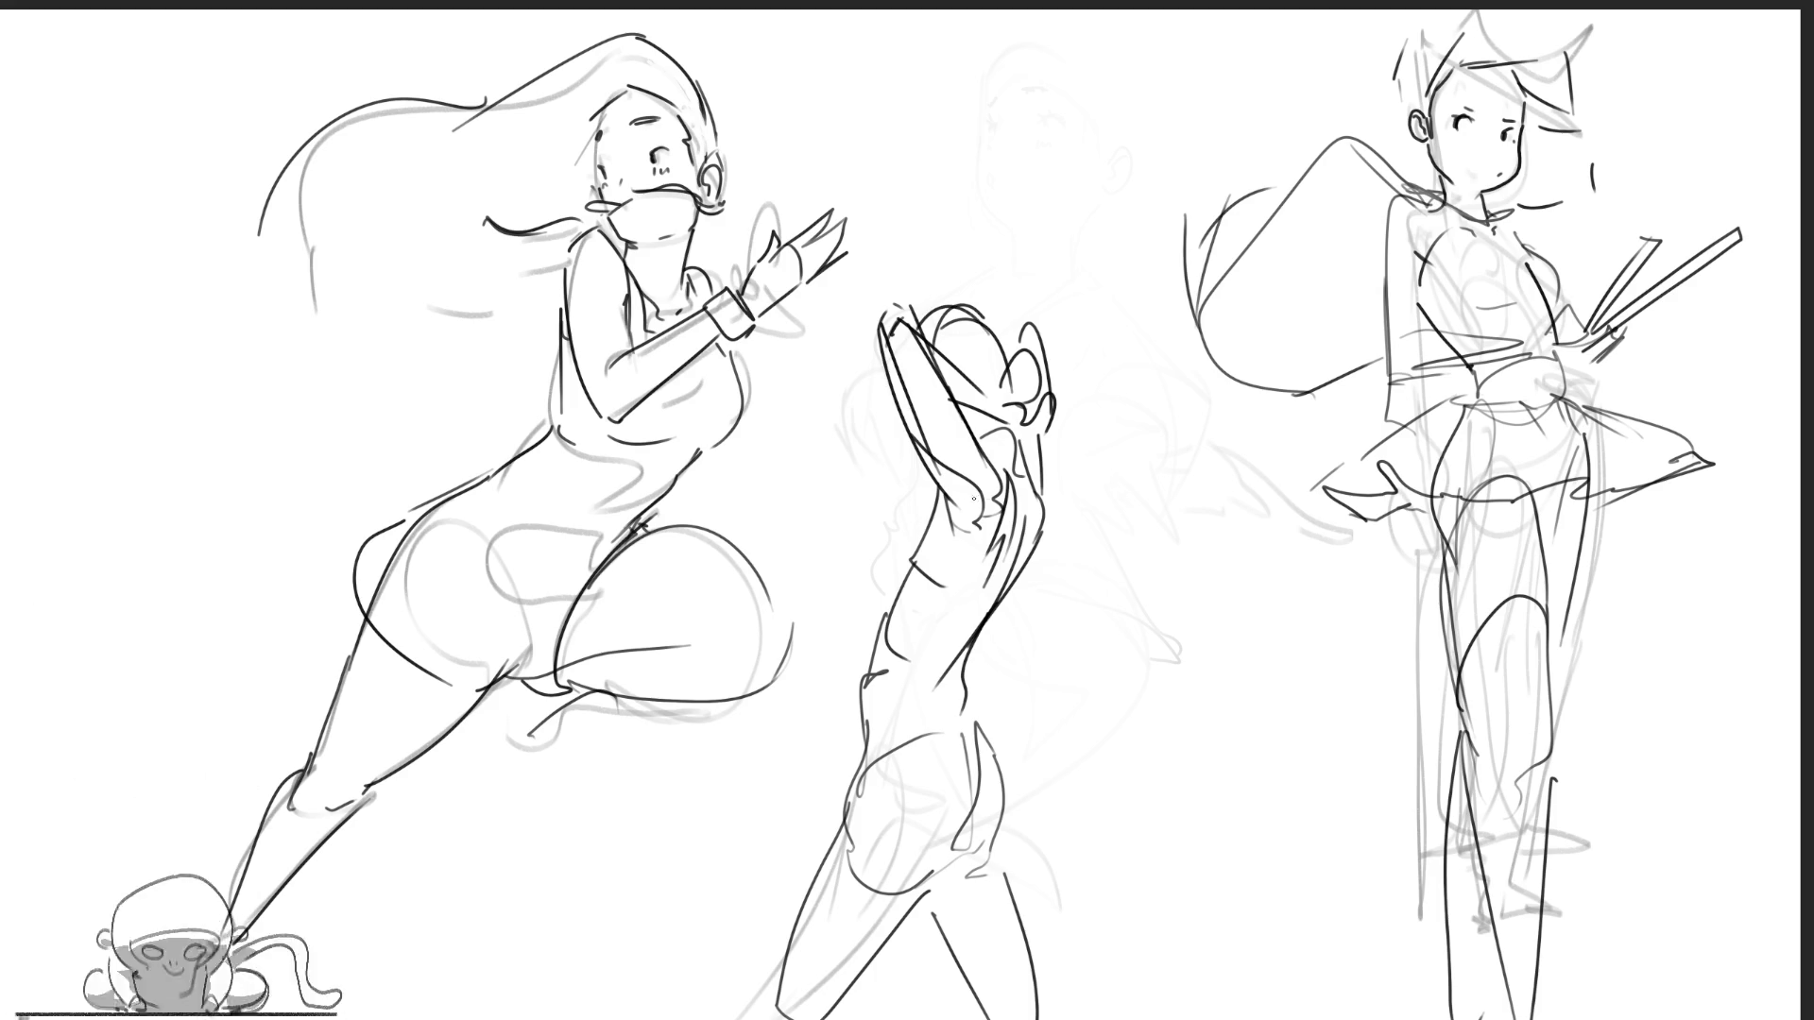
- Draw the middle figure's chest curve, a short shoulder line and its left body contour
{"action": "mouse_move", "coordinate": [940, 486]}
{"action": "left_mouse_down"}
{"action": "mouse_move", "coordinate": [902, 525]}
{"action": "mouse_move", "coordinate": [883, 594]}
{"action": "left_mouse_up"}
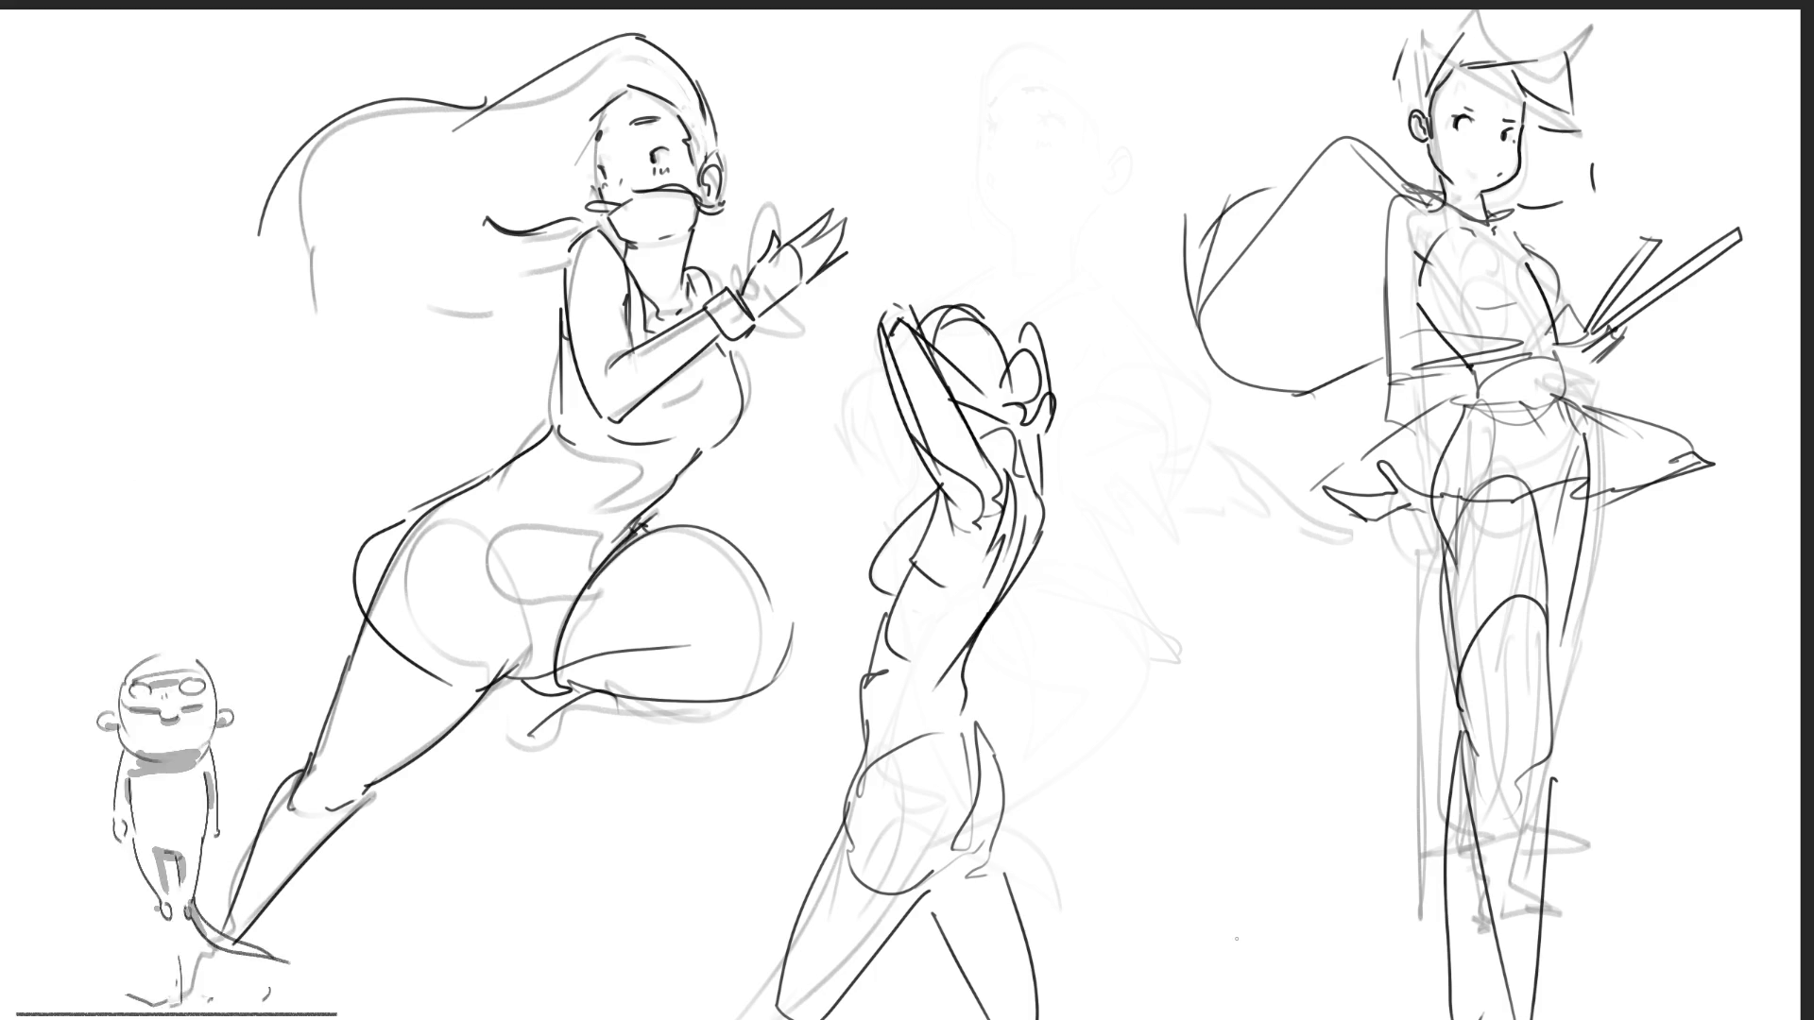
{"action": "left_click_drag", "start_coordinate": [928, 516], "coordinate": [882, 545]}
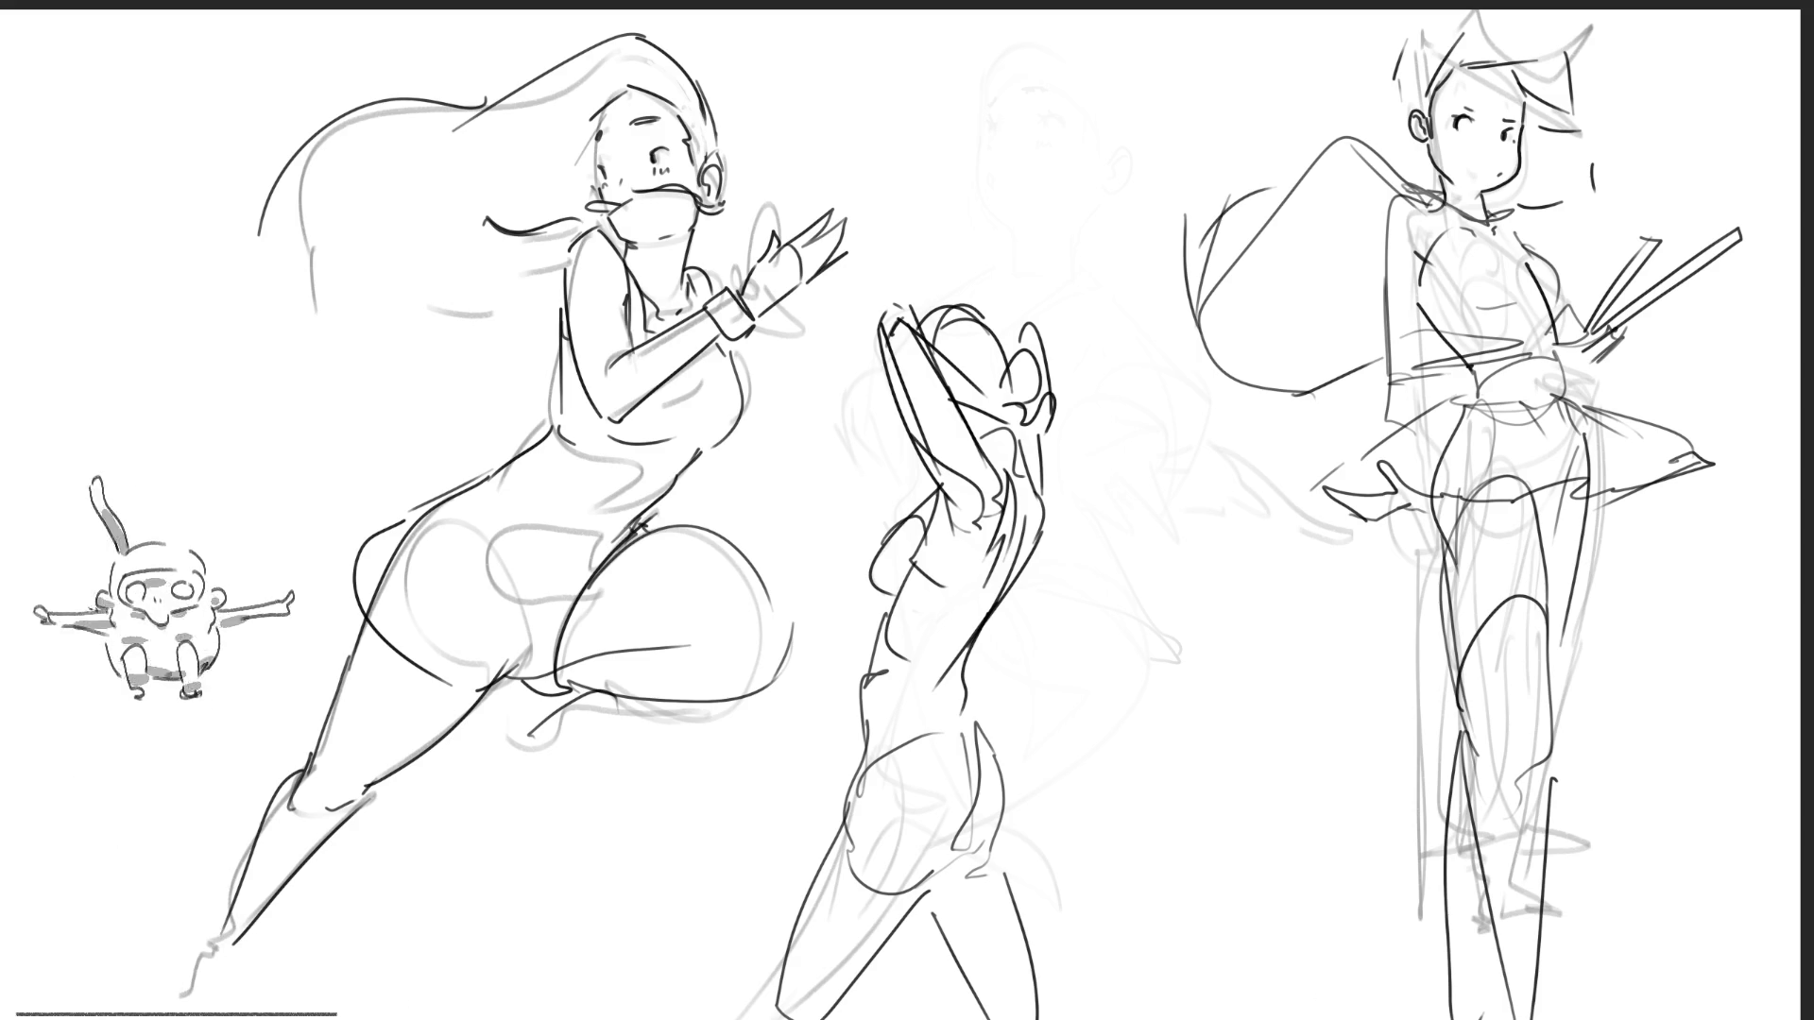
{"action": "left_click_drag", "start_coordinate": [871, 567], "coordinate": [862, 716]}
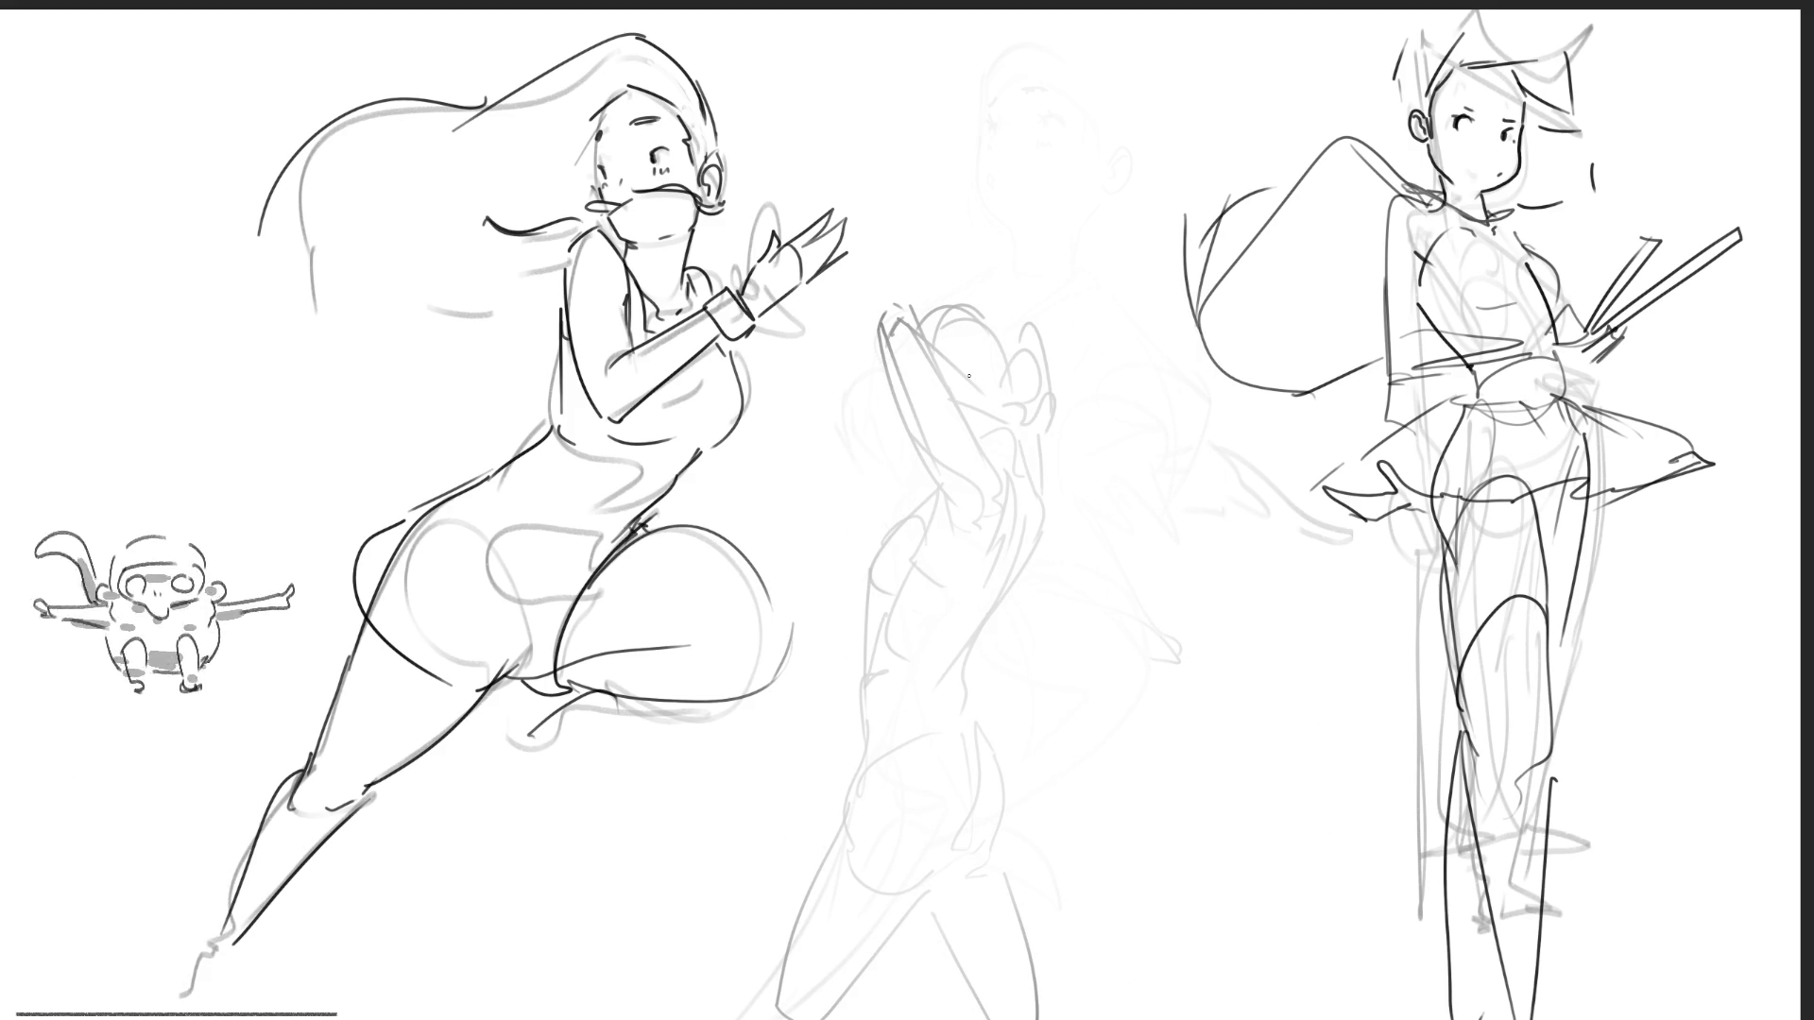
- Ink dark head, shoulder and long side contours over the faint middle figure
{"action": "left_click_drag", "start_coordinate": [1046, 359], "coordinate": [1050, 507]}
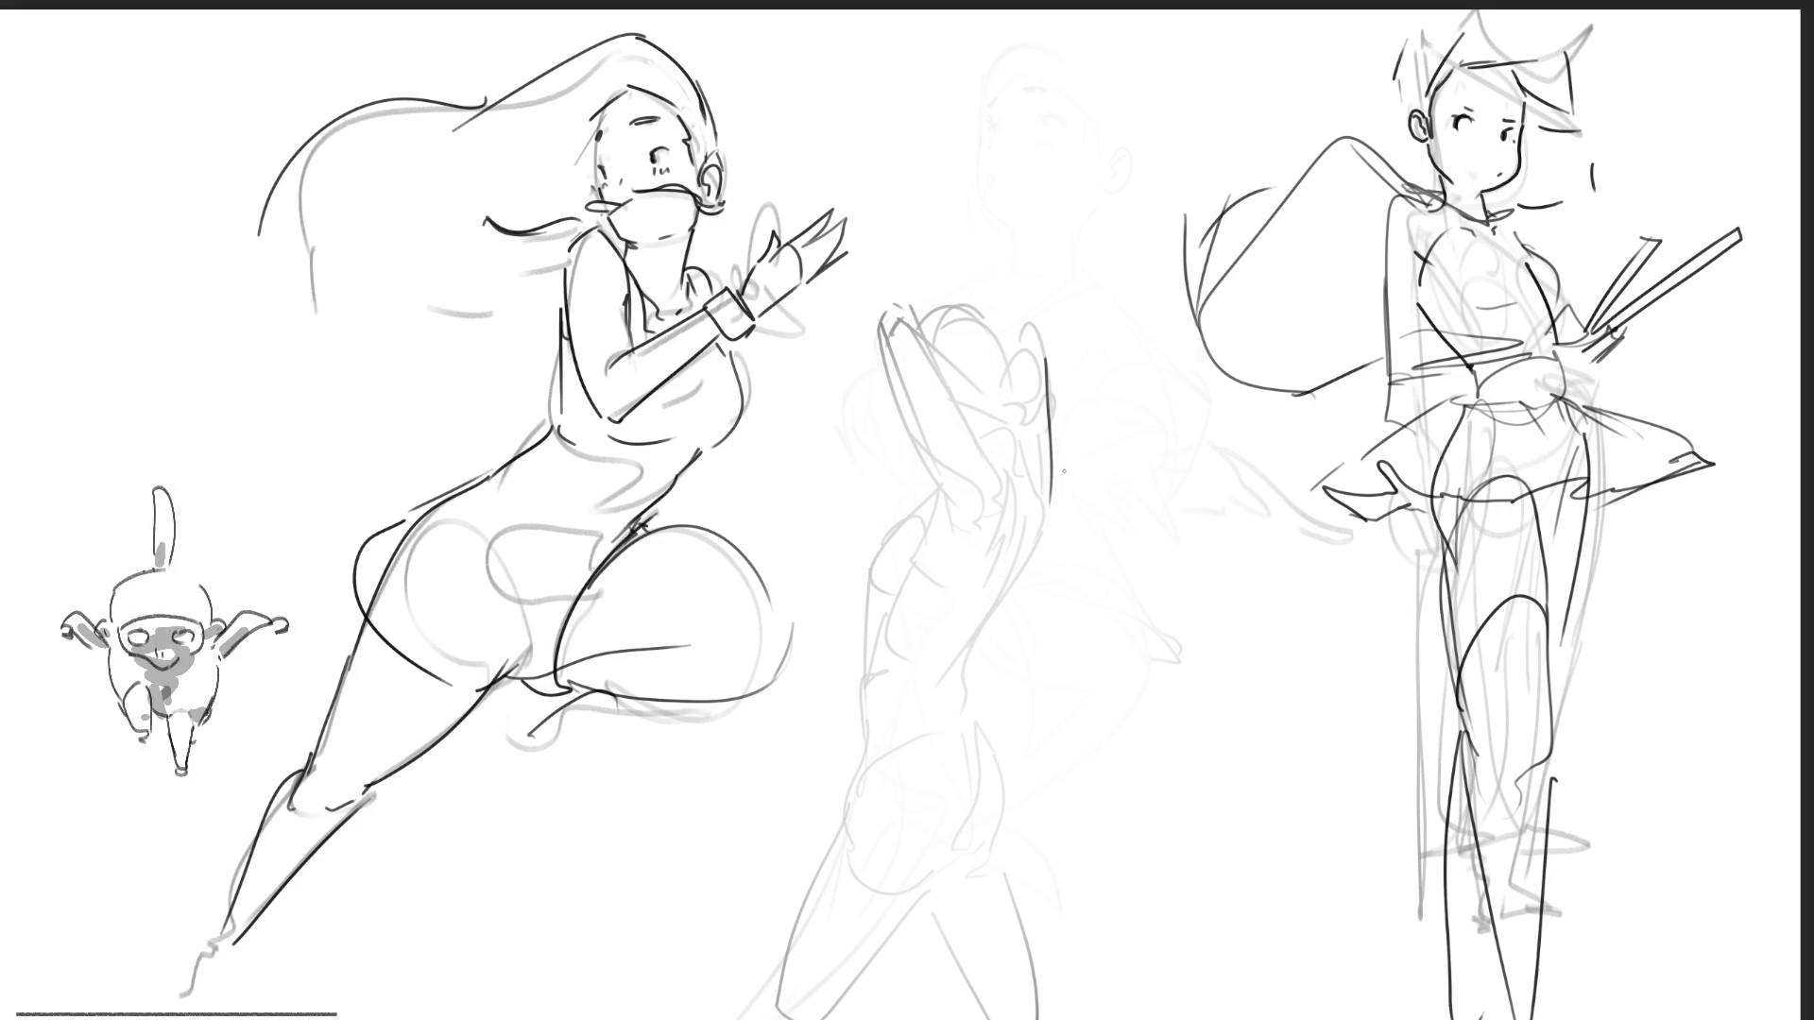
{"action": "mouse_move", "coordinate": [1039, 364]}
{"action": "left_mouse_down"}
{"action": "mouse_move", "coordinate": [1091, 326]}
{"action": "mouse_move", "coordinate": [1171, 405]}
{"action": "mouse_move", "coordinate": [1179, 487]}
{"action": "left_mouse_up"}
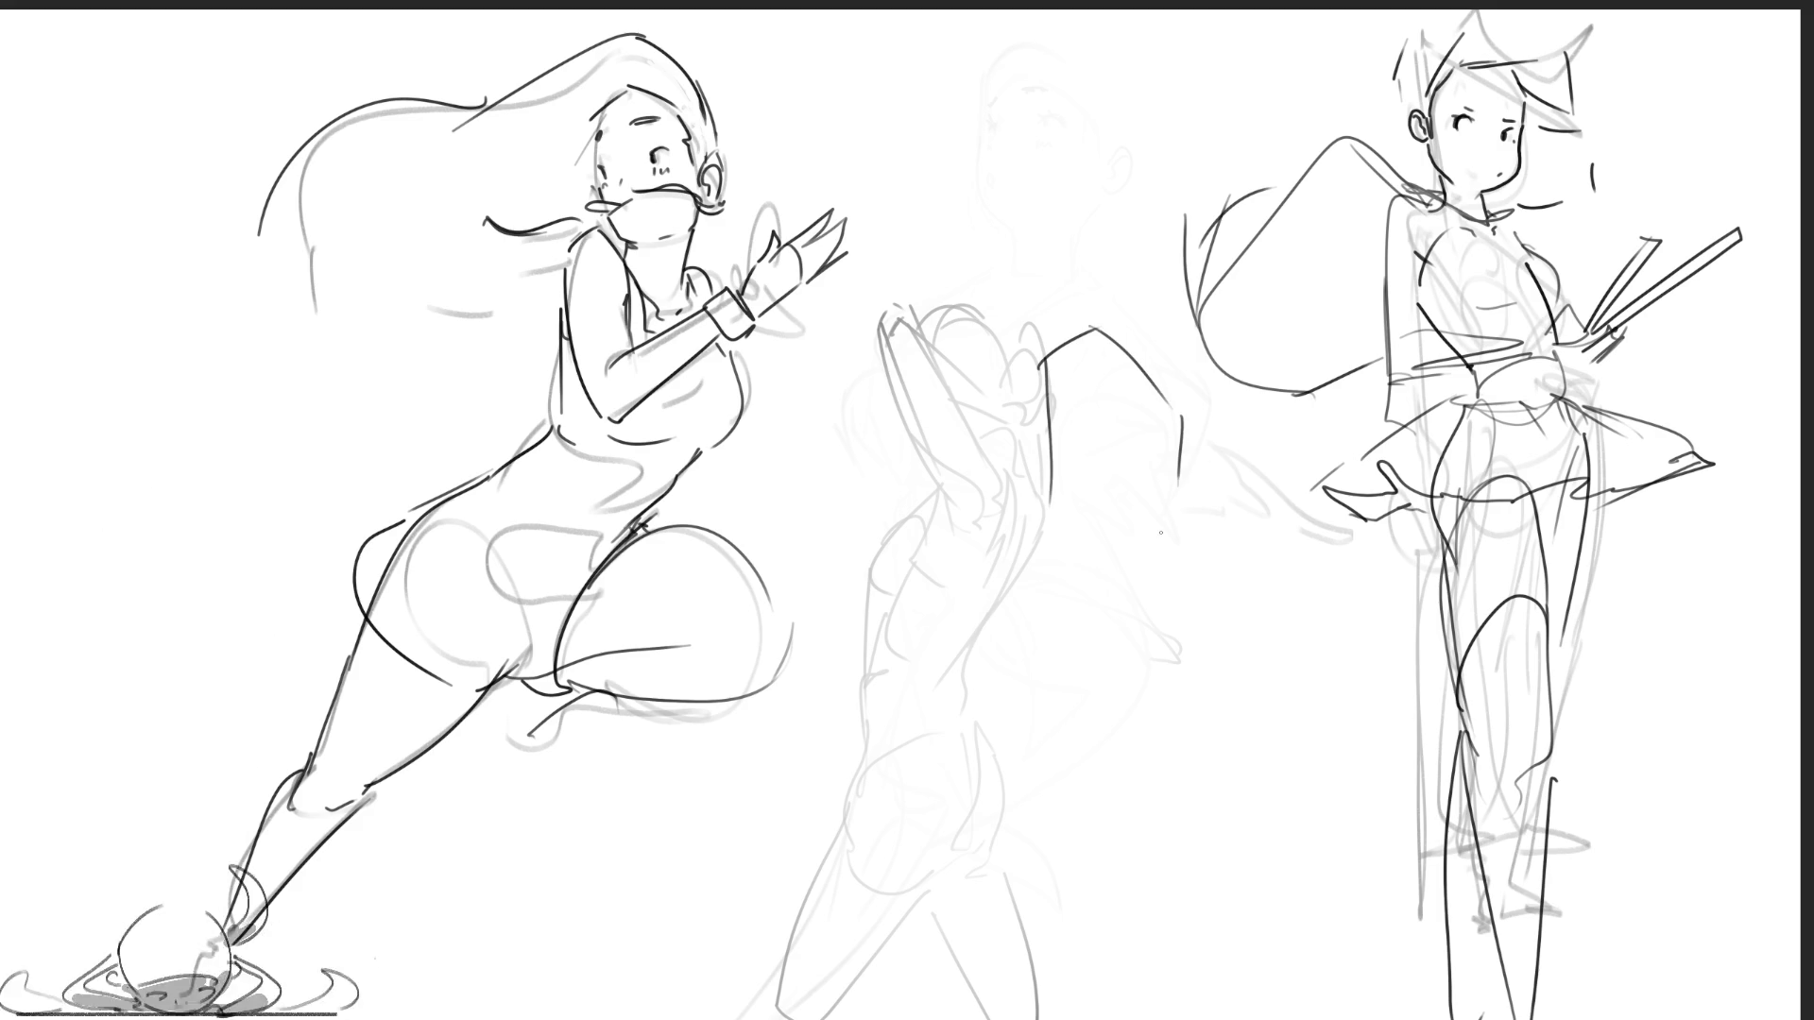
{"action": "mouse_move", "coordinate": [1050, 526]}
{"action": "left_mouse_down"}
{"action": "mouse_move", "coordinate": [1006, 779]}
{"action": "mouse_move", "coordinate": [1037, 1012]}
{"action": "left_mouse_up"}
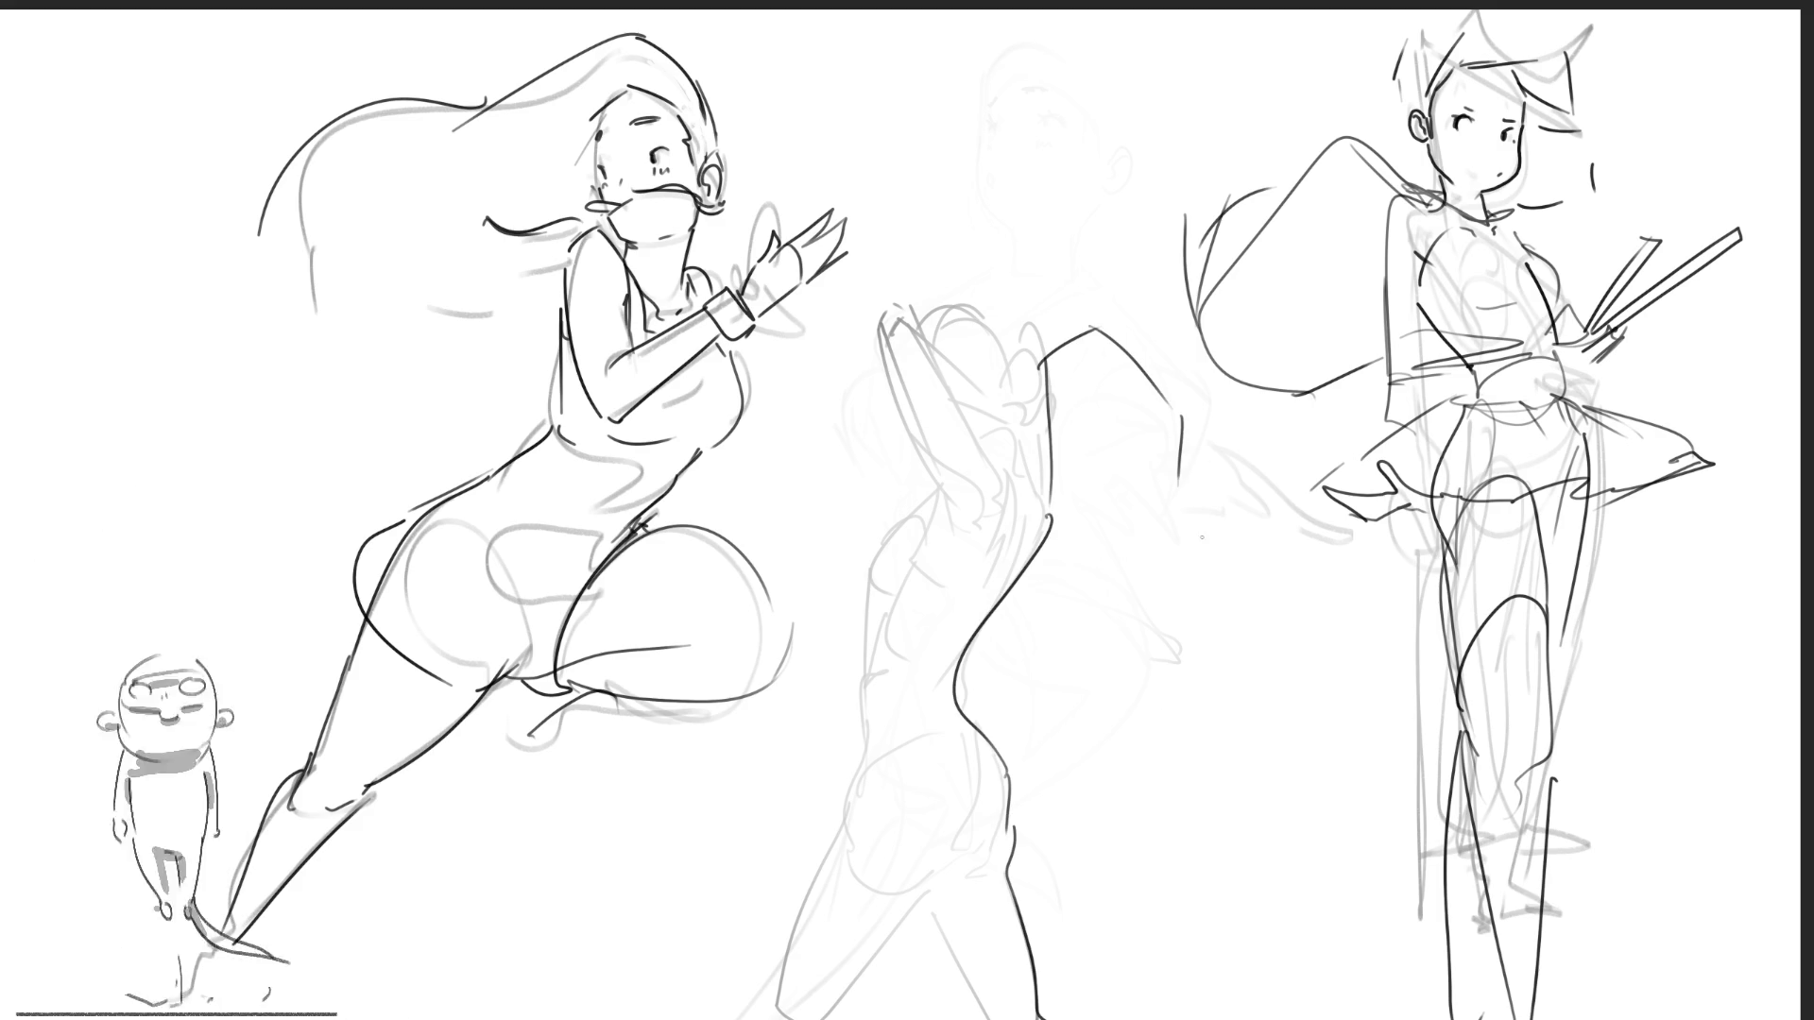
{"action": "mouse_move", "coordinate": [1177, 478]}
{"action": "left_mouse_down"}
{"action": "mouse_move", "coordinate": [1207, 709]}
{"action": "mouse_move", "coordinate": [1184, 1007]}
{"action": "left_mouse_up"}
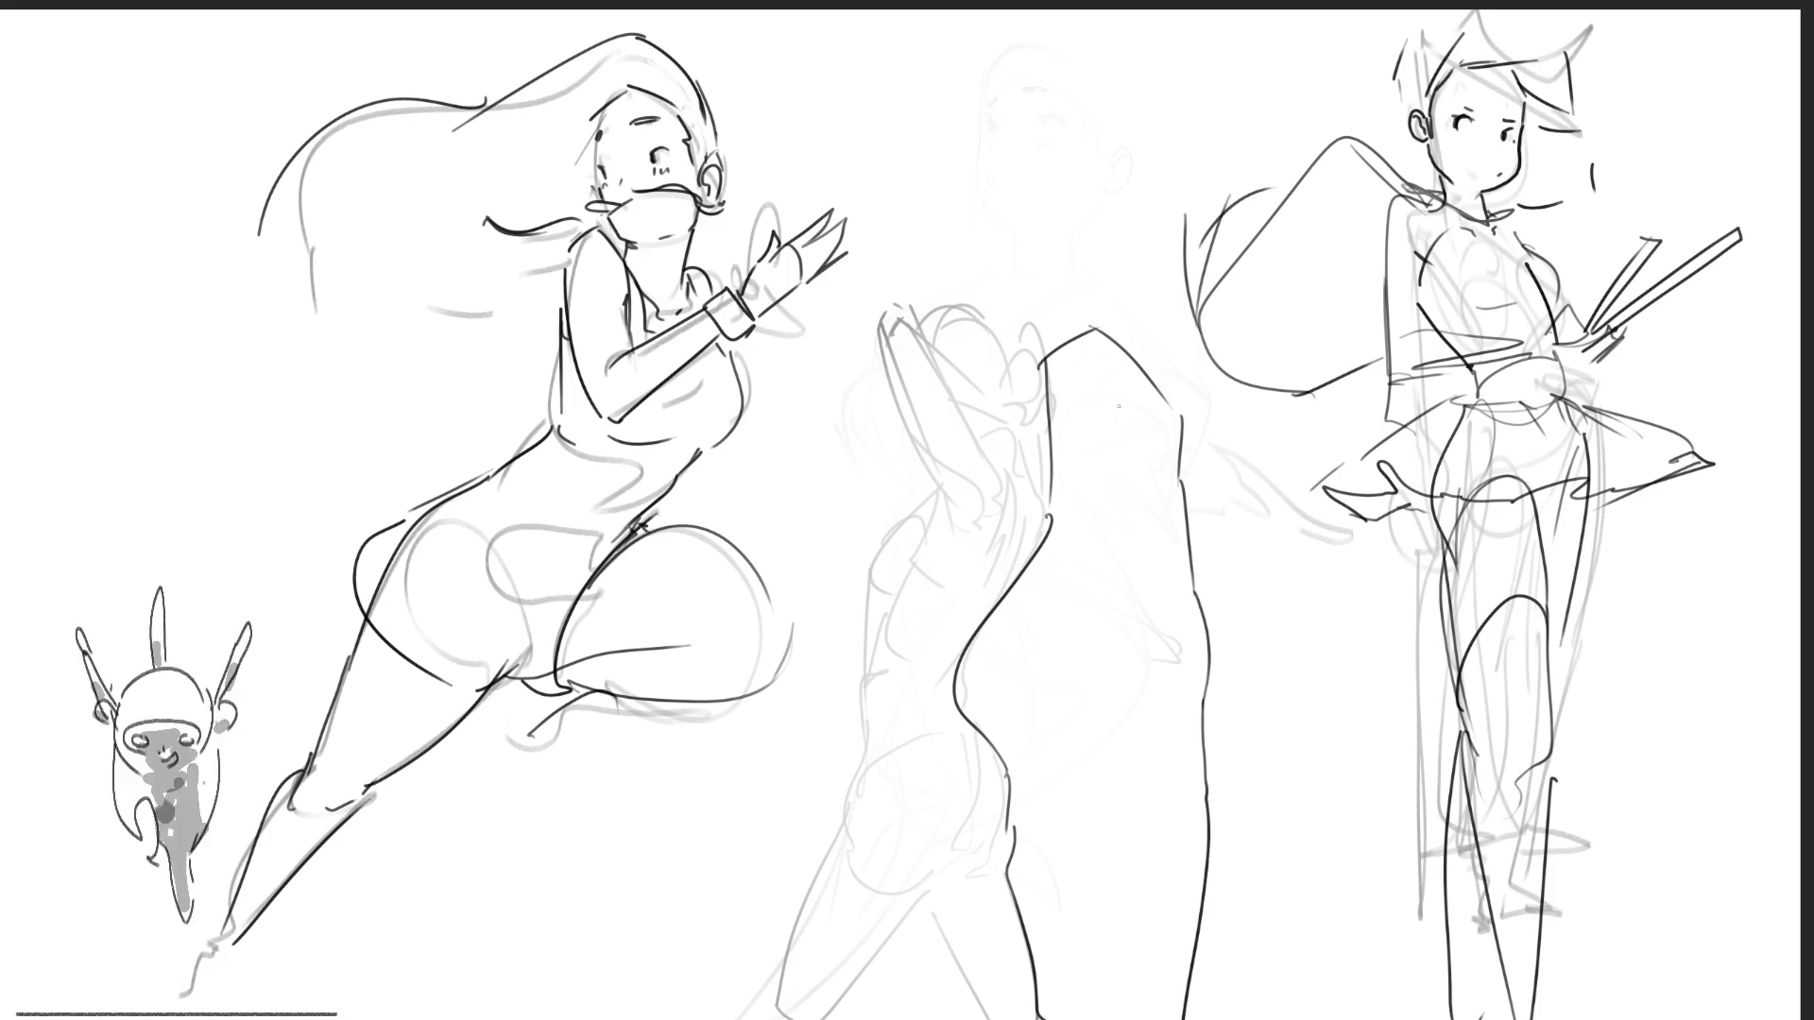
- Add facial marks, an ear, a back shape and waist strokes to the middle figure
{"action": "mouse_move", "coordinate": [1123, 397]}
{"action": "left_mouse_down"}
{"action": "mouse_move", "coordinate": [1162, 469]}
{"action": "mouse_move", "coordinate": [1197, 452]}
{"action": "left_mouse_up"}
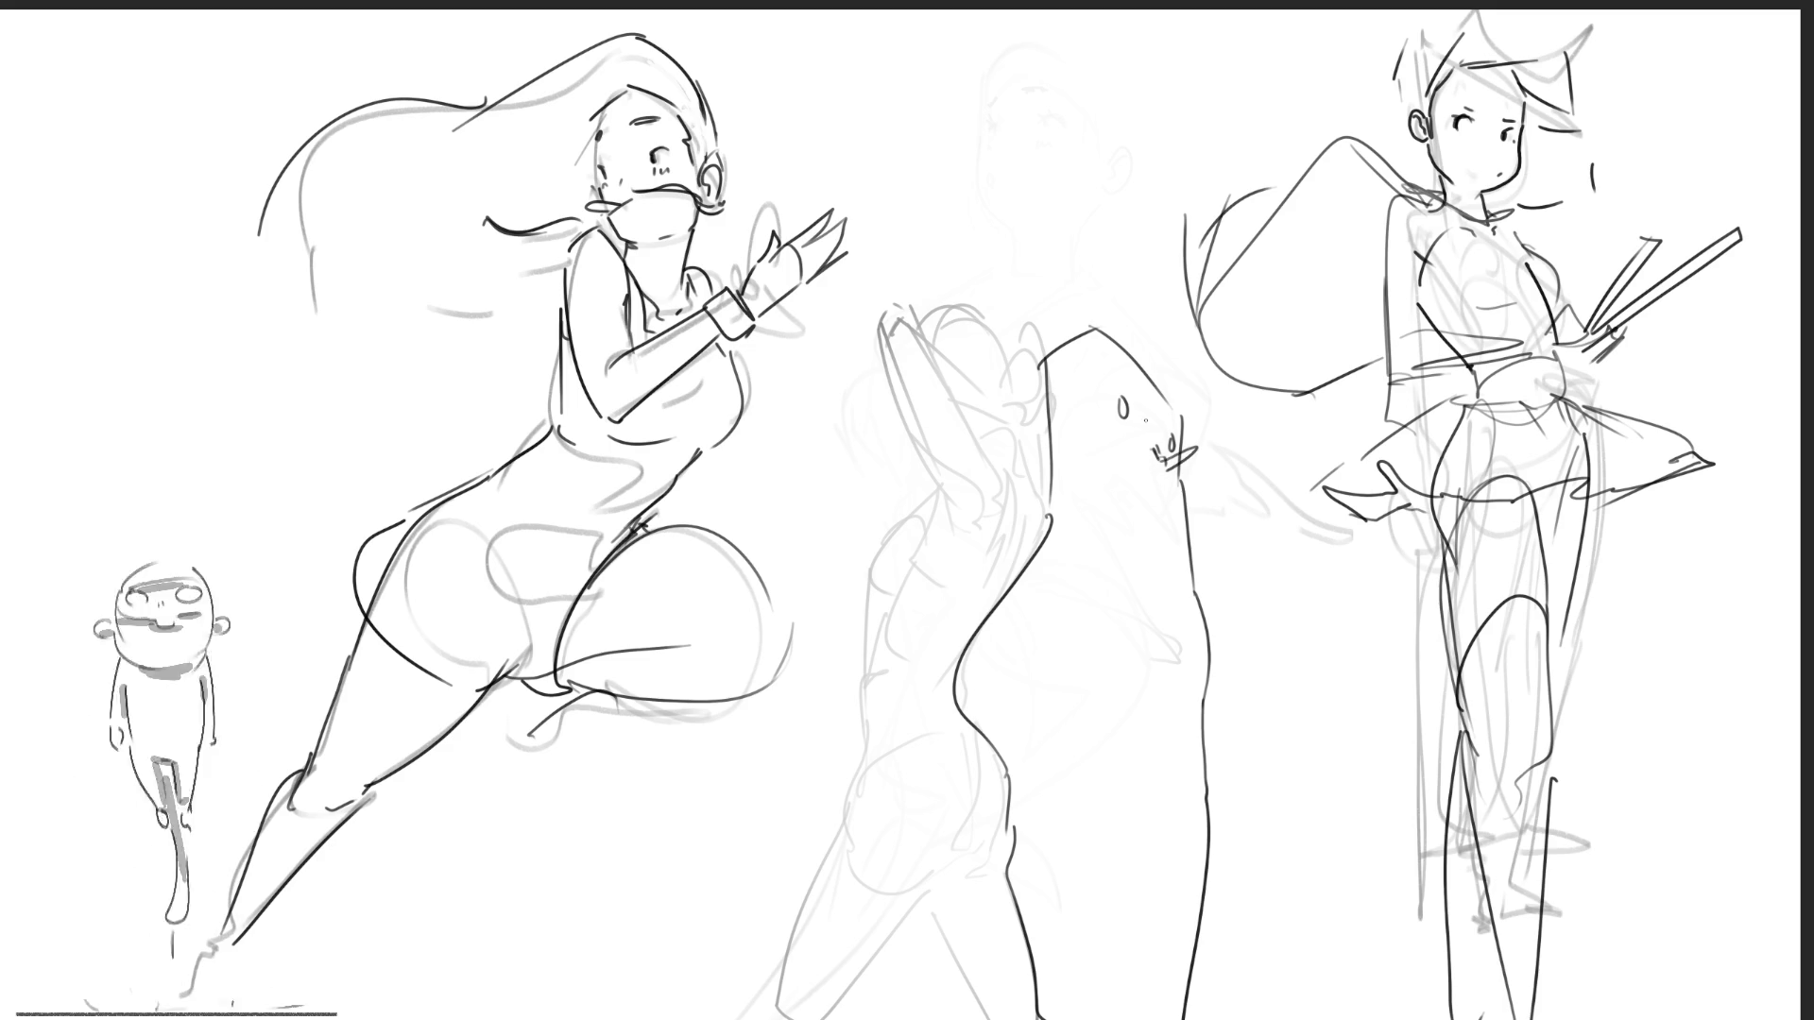
{"action": "mouse_move", "coordinate": [1111, 402]}
{"action": "left_mouse_down"}
{"action": "mouse_move", "coordinate": [1155, 452]}
{"action": "mouse_move", "coordinate": [1173, 422]}
{"action": "left_mouse_up"}
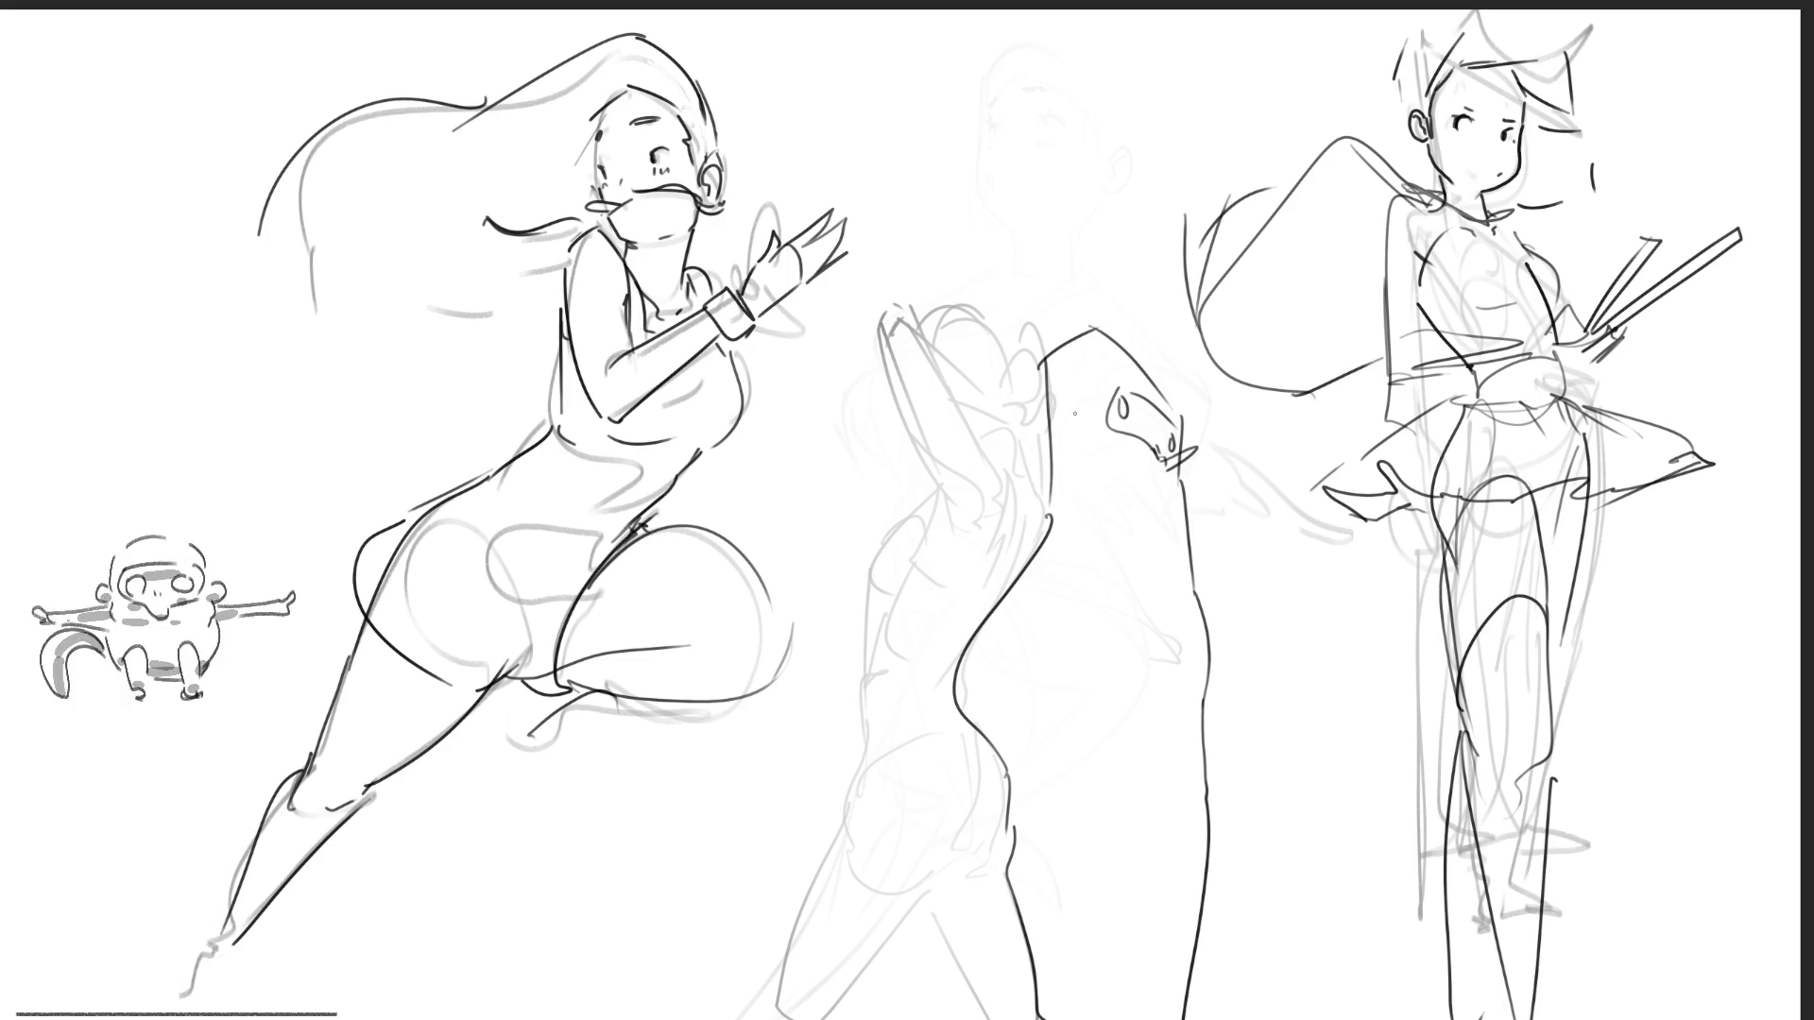
{"action": "left_click_drag", "start_coordinate": [1054, 397], "coordinate": [1066, 425]}
{"action": "left_click_drag", "start_coordinate": [1192, 460], "coordinate": [1190, 474]}
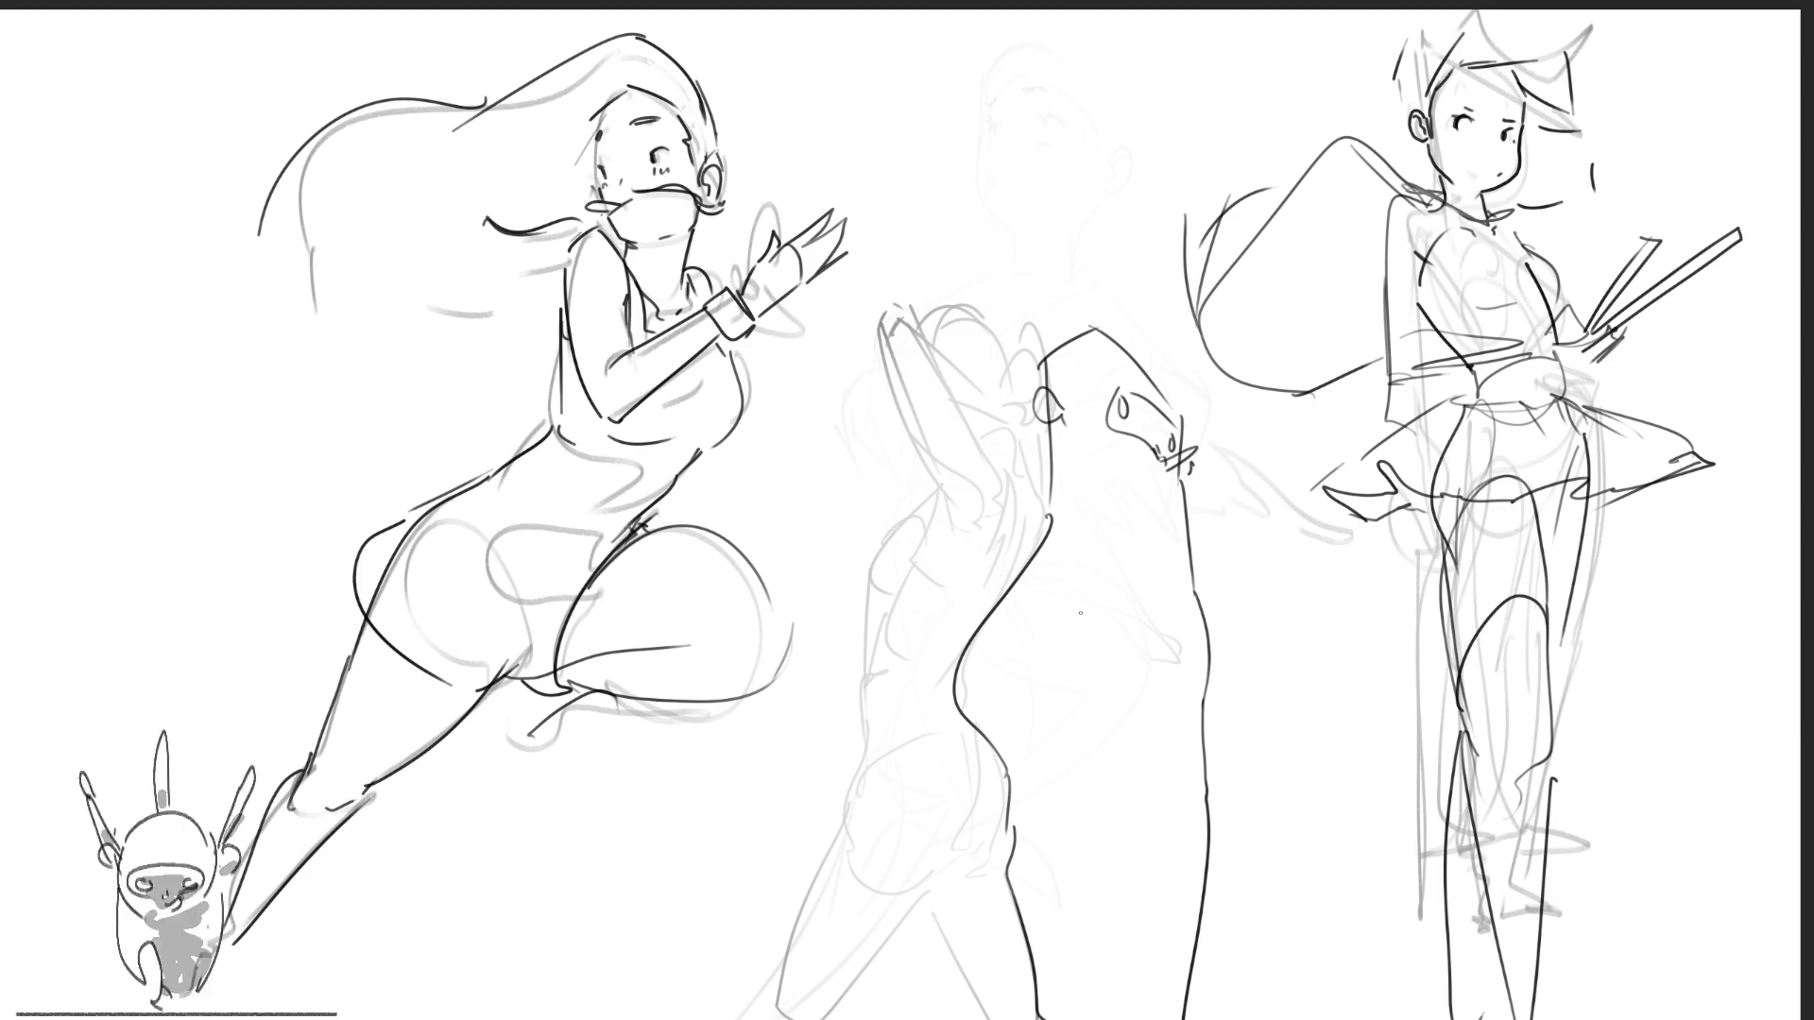
{"action": "left_click_drag", "start_coordinate": [1058, 657], "coordinate": [1024, 792]}
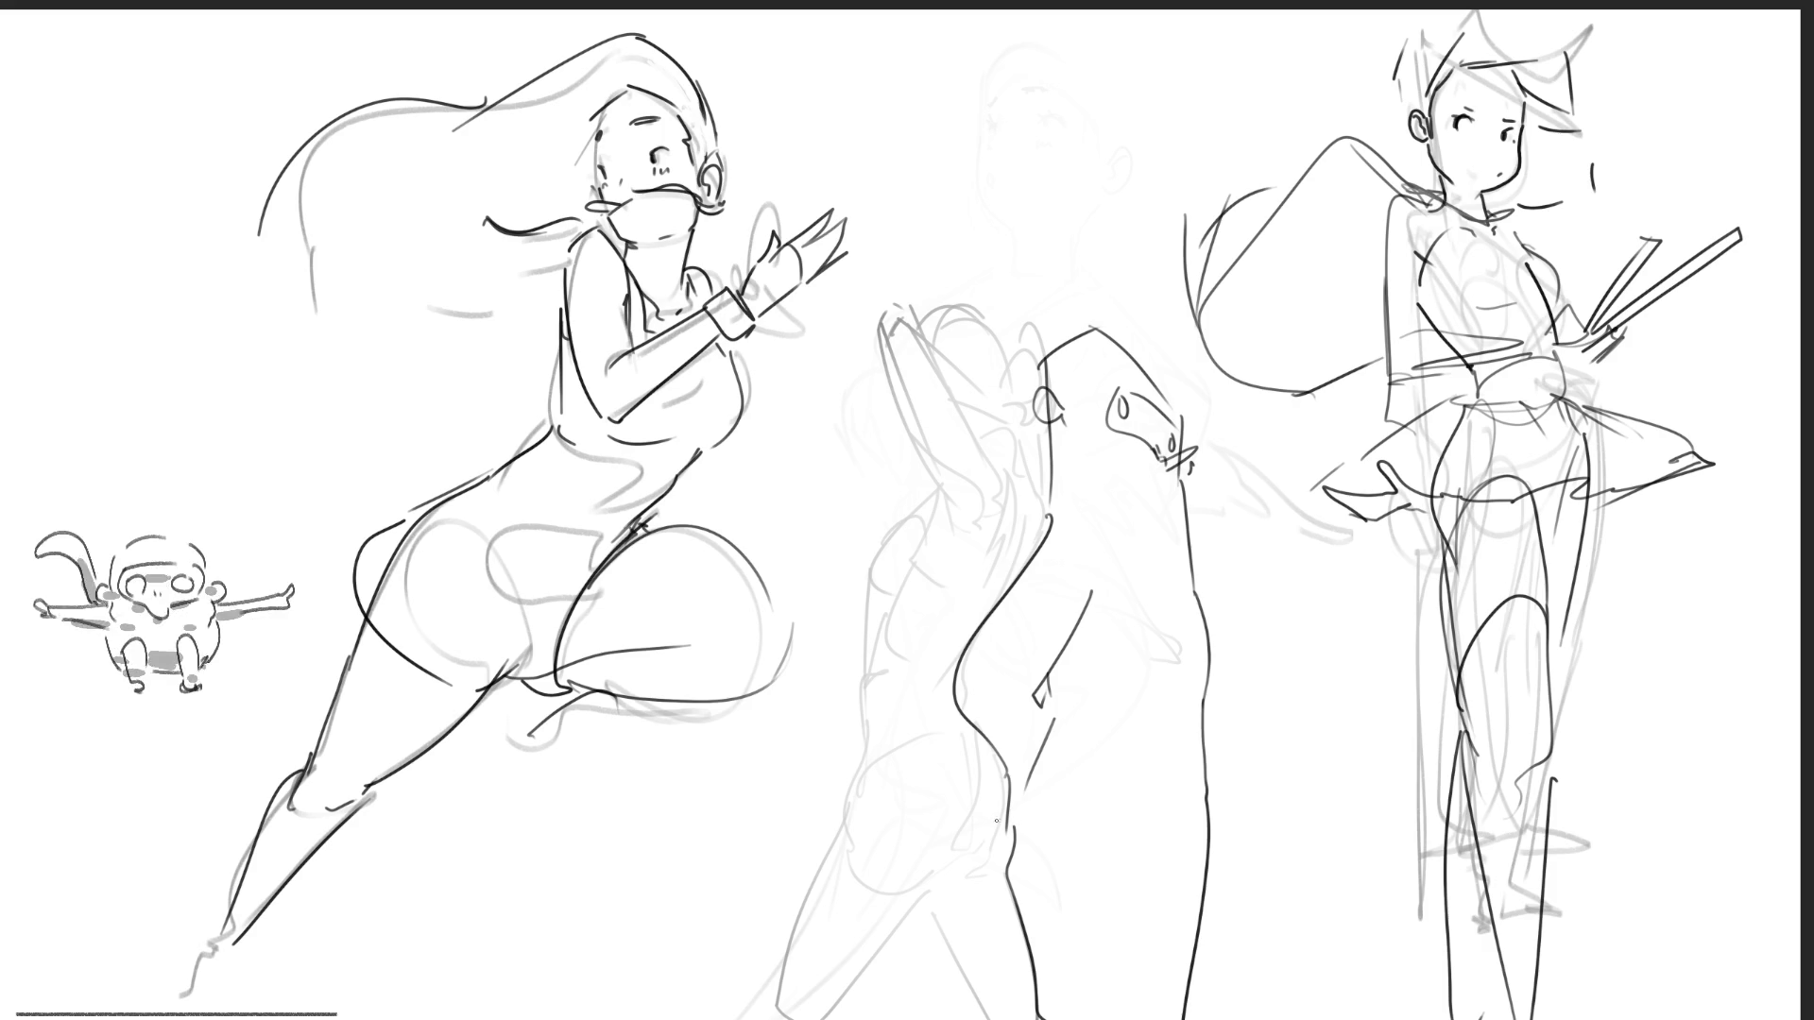
- Draw the looping tail shape down the figure, redoing the first loop, plus lines near the bottom
{"action": "mouse_move", "coordinate": [1001, 824]}
{"action": "left_mouse_down"}
{"action": "mouse_move", "coordinate": [879, 933]}
{"action": "mouse_move", "coordinate": [861, 727]}
{"action": "mouse_move", "coordinate": [926, 486]}
{"action": "mouse_move", "coordinate": [853, 397]}
{"action": "mouse_move", "coordinate": [799, 944]}
{"action": "mouse_move", "coordinate": [958, 902]}
{"action": "left_mouse_up"}
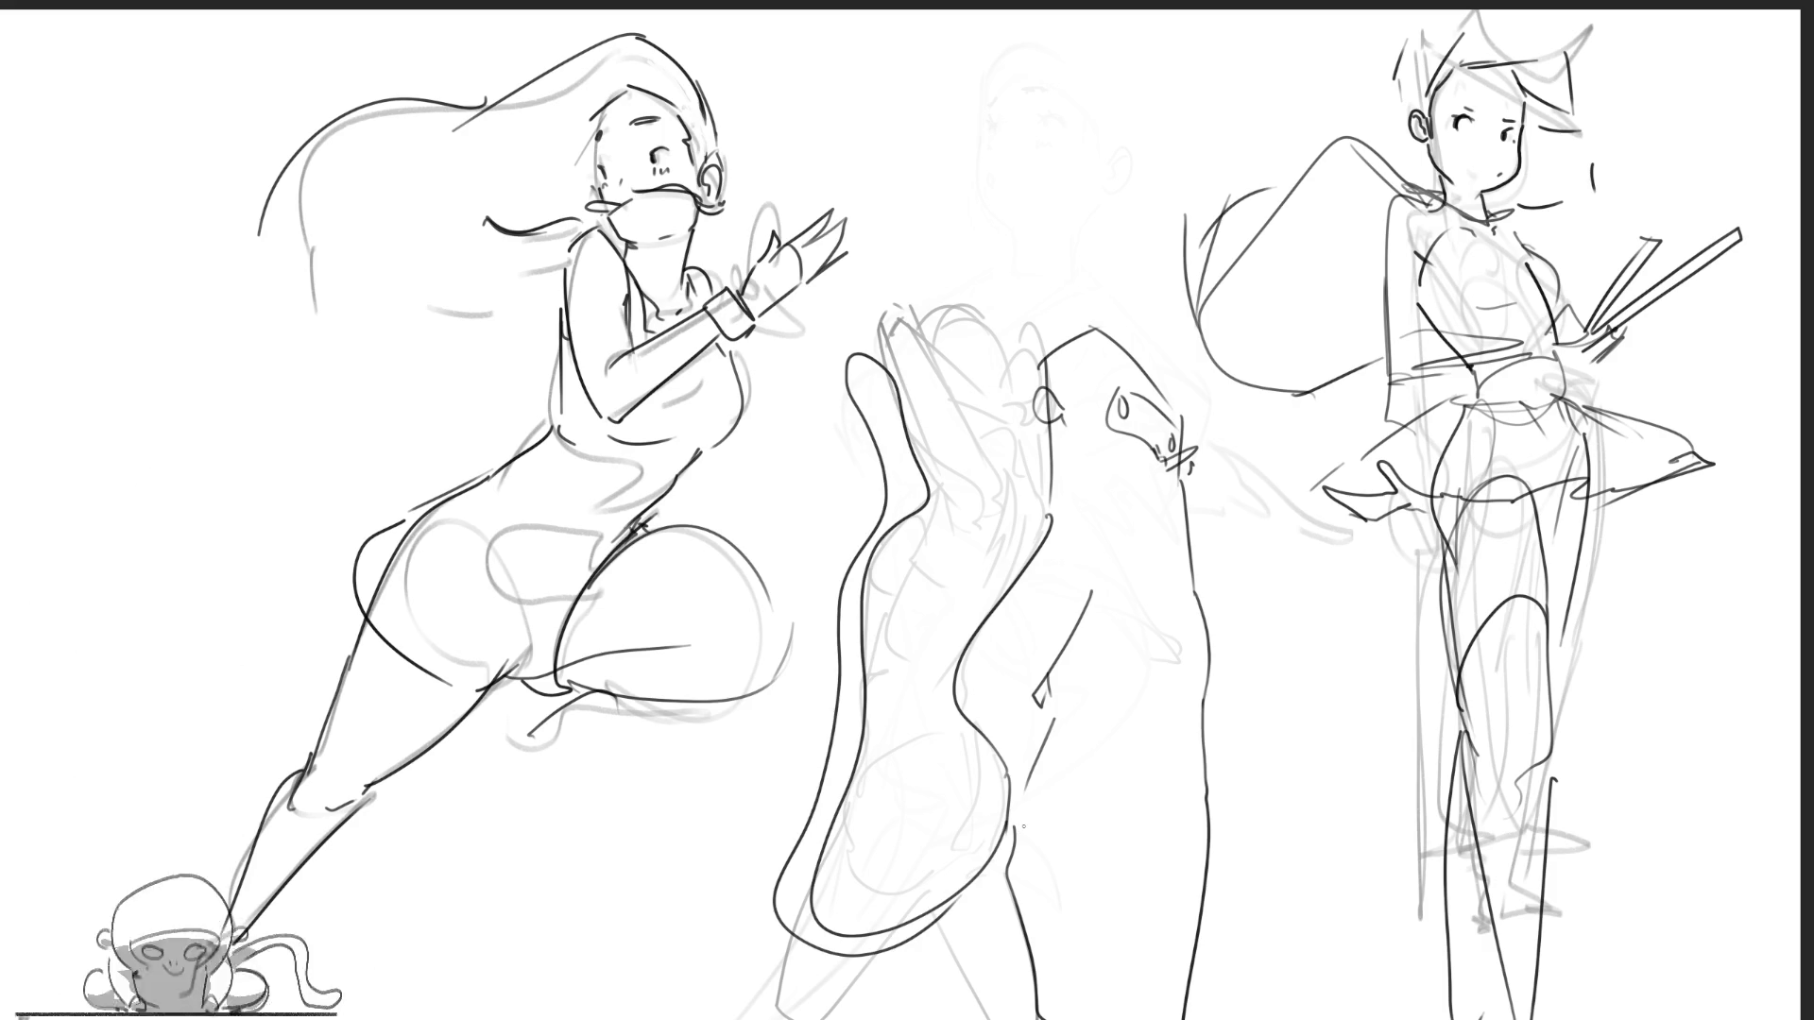
{"action": "key", "text": "ctrl+z"}
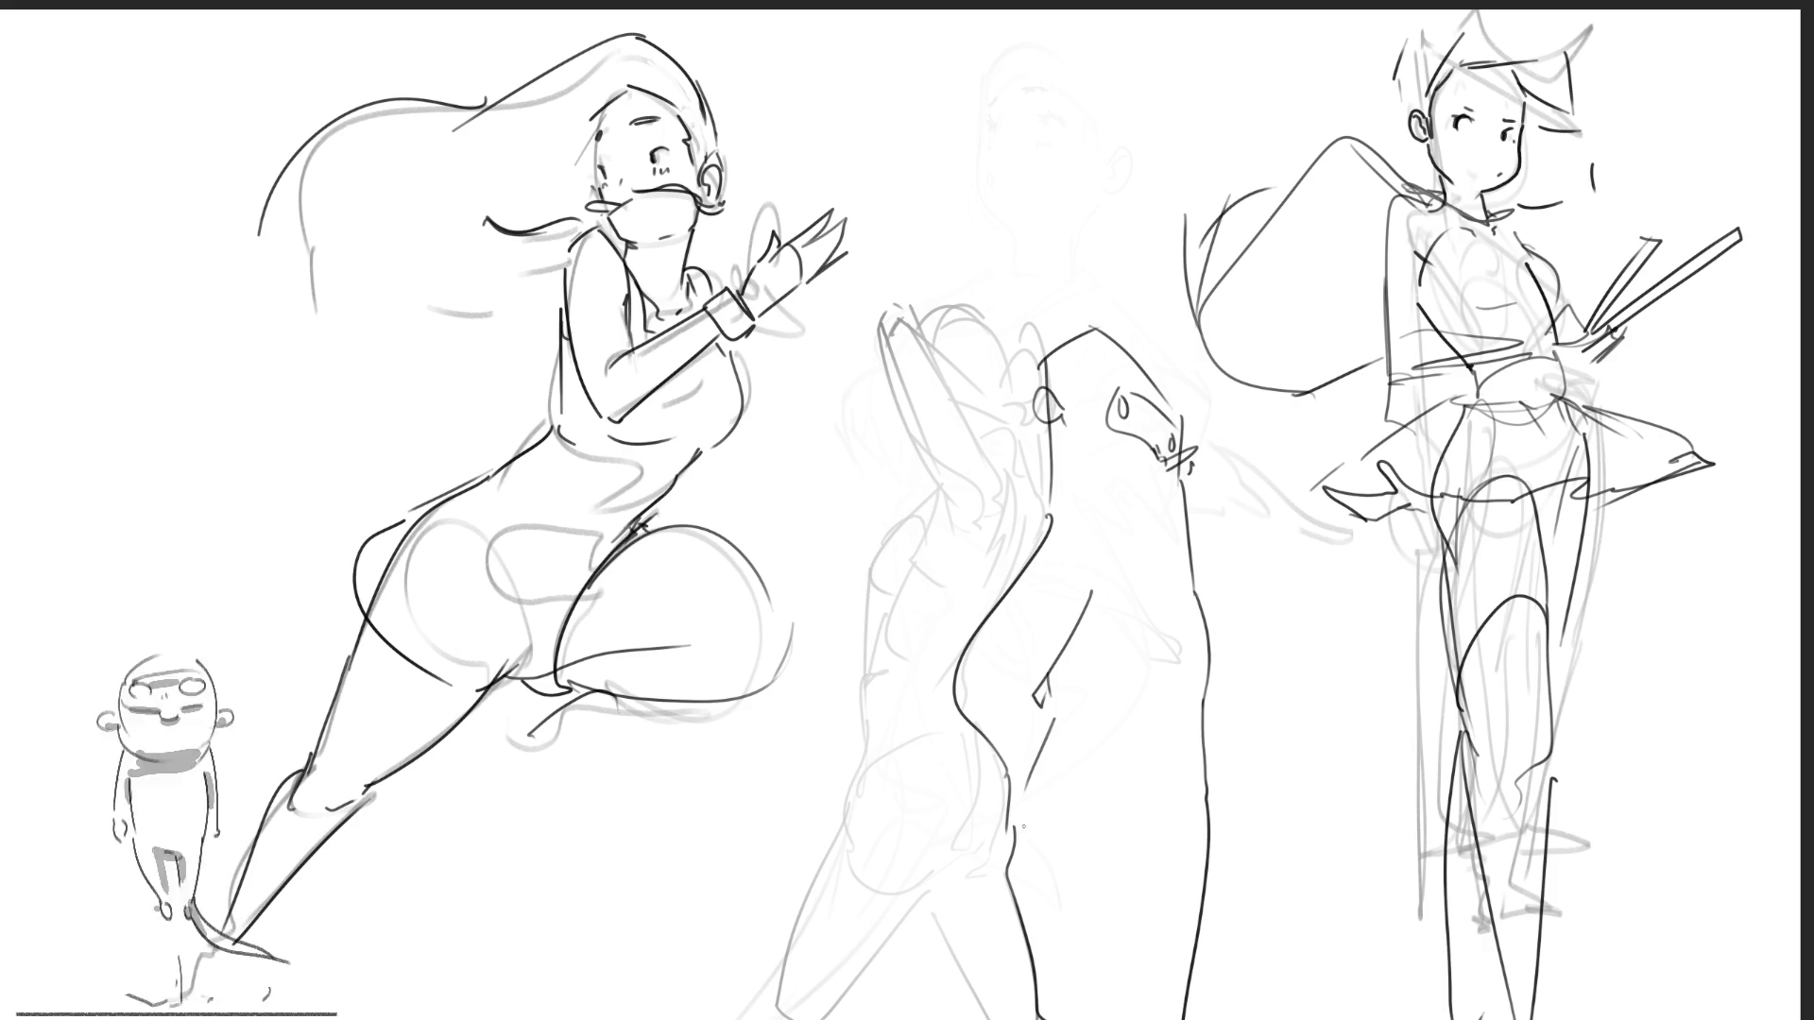
{"action": "mouse_move", "coordinate": [947, 517]}
{"action": "left_mouse_down"}
{"action": "mouse_move", "coordinate": [975, 501]}
{"action": "mouse_move", "coordinate": [840, 623]}
{"action": "mouse_move", "coordinate": [997, 836]}
{"action": "mouse_move", "coordinate": [921, 813]}
{"action": "left_mouse_up"}
{"action": "mouse_move", "coordinate": [921, 810]}
{"action": "left_mouse_down"}
{"action": "mouse_move", "coordinate": [899, 507]}
{"action": "mouse_move", "coordinate": [941, 515]}
{"action": "left_mouse_up"}
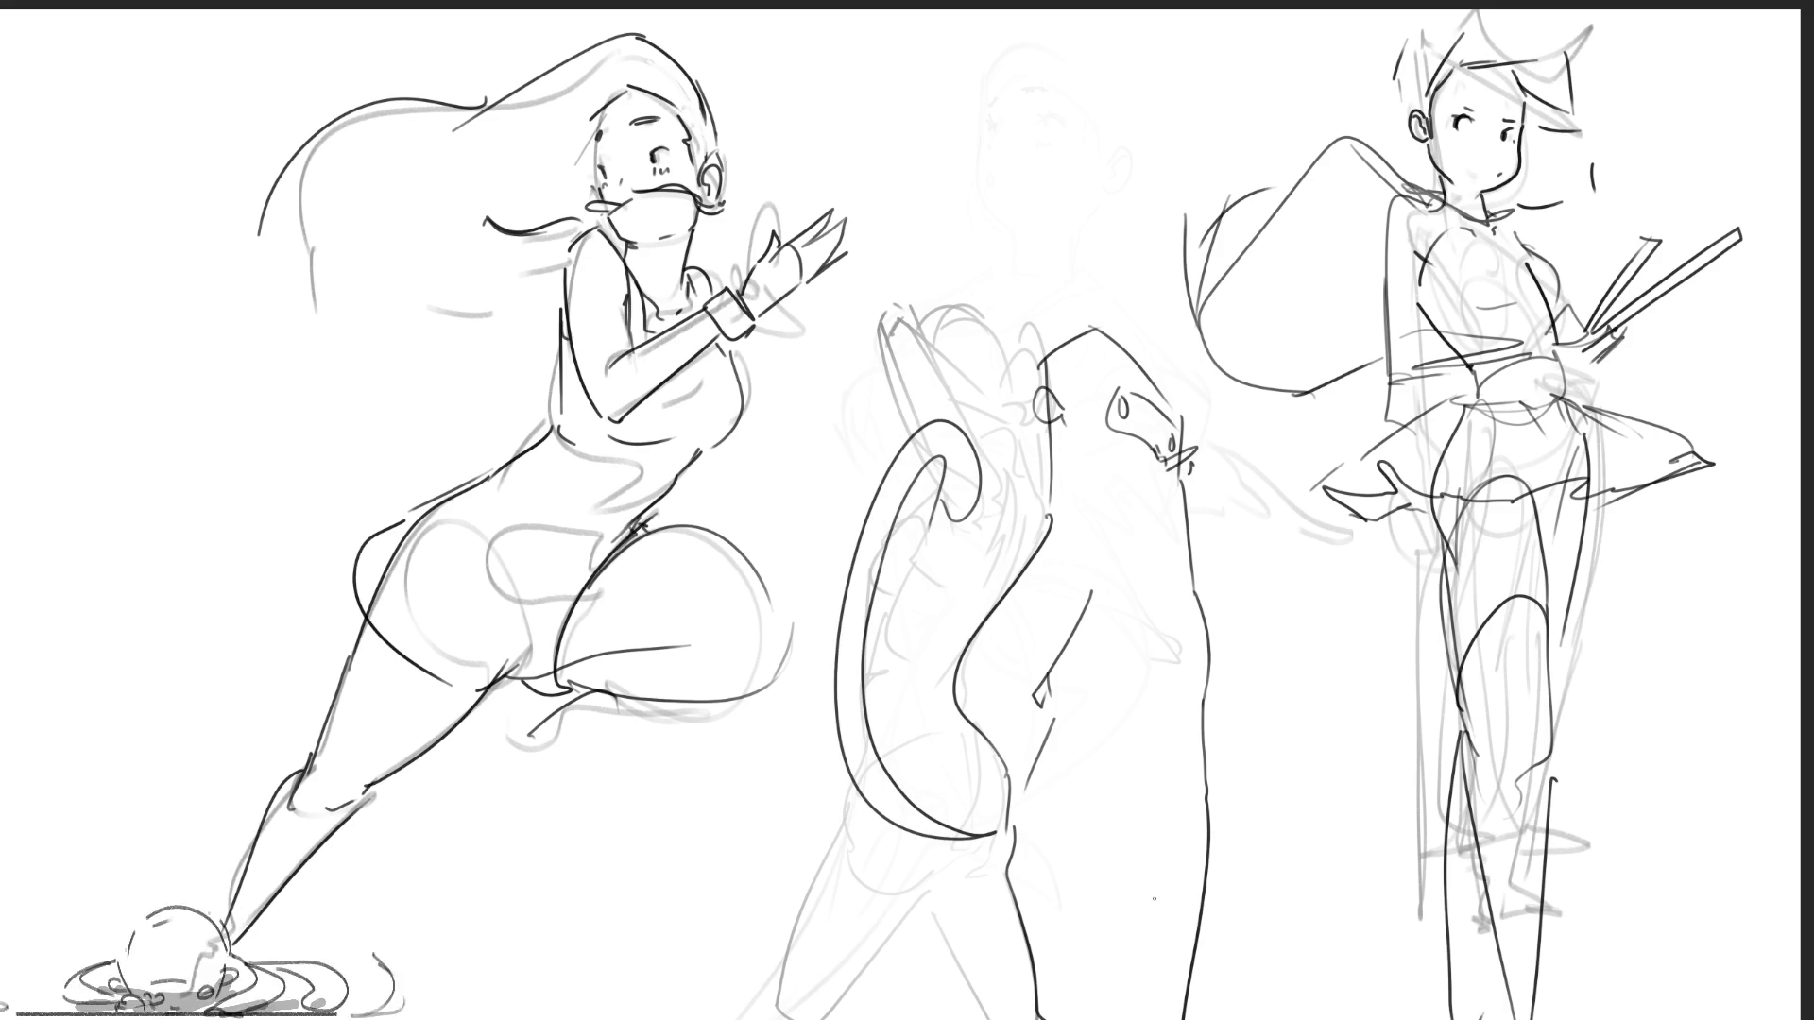
{"action": "left_click_drag", "start_coordinate": [1146, 909], "coordinate": [1187, 907]}
{"action": "left_click_drag", "start_coordinate": [1156, 911], "coordinate": [1133, 1019]}
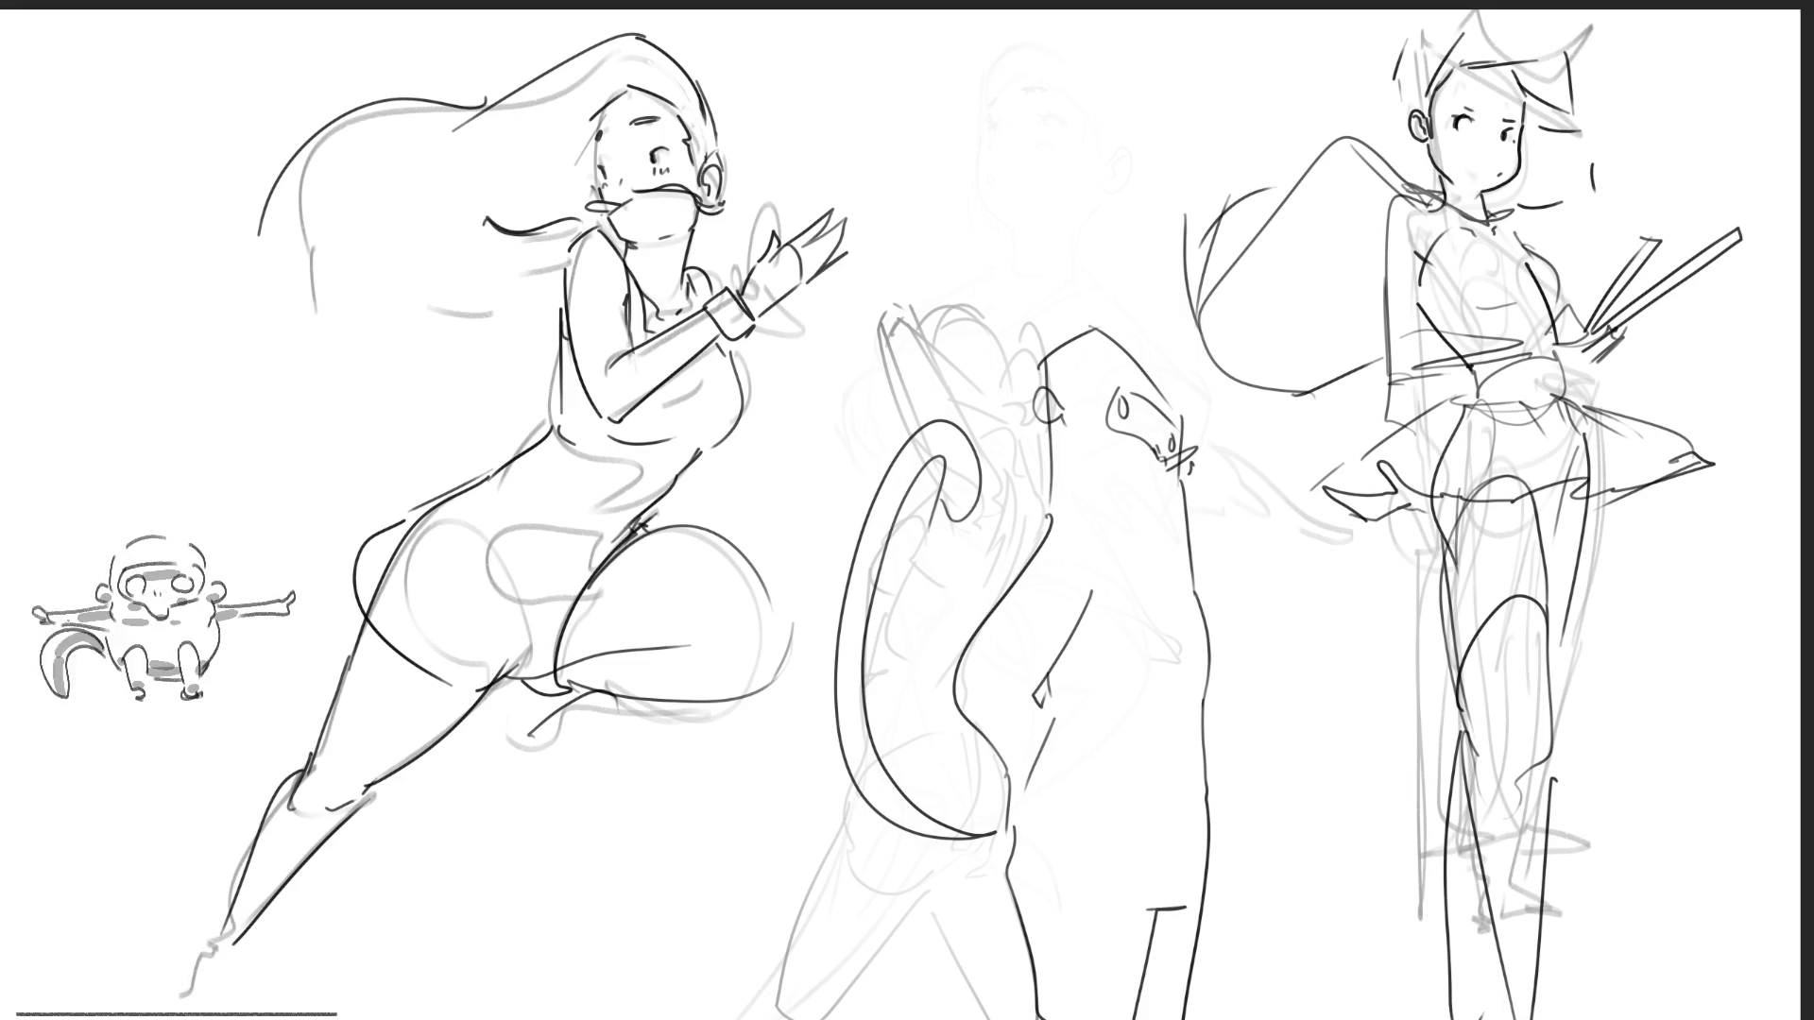
- Outline the top of the head and add a pointed hat with a V mark and arrow tip
{"action": "mouse_move", "coordinate": [1003, 352]}
{"action": "left_mouse_down"}
{"action": "mouse_move", "coordinate": [1028, 395]}
{"action": "mouse_move", "coordinate": [1067, 317]}
{"action": "mouse_move", "coordinate": [1157, 284]}
{"action": "left_mouse_up"}
{"action": "mouse_move", "coordinate": [1162, 302]}
{"action": "left_mouse_down"}
{"action": "mouse_move", "coordinate": [1226, 406]}
{"action": "mouse_move", "coordinate": [1193, 441]}
{"action": "left_mouse_up"}
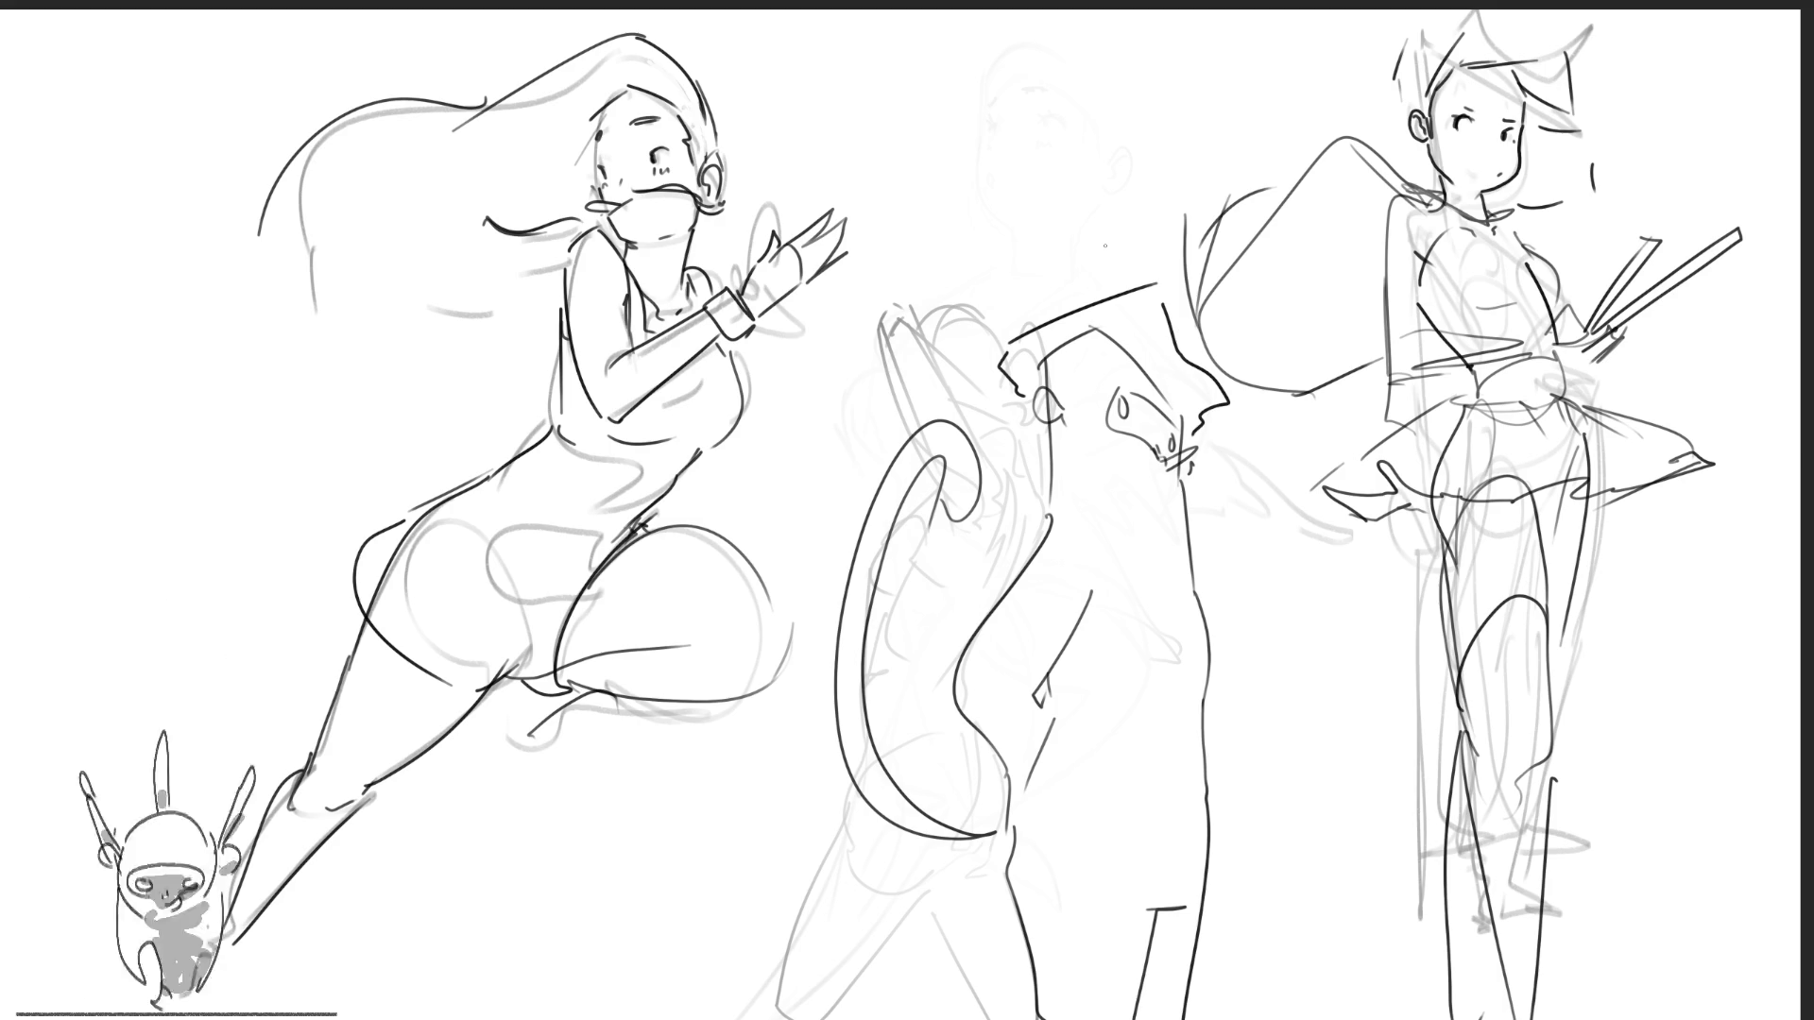
{"action": "mouse_move", "coordinate": [980, 215]}
{"action": "left_mouse_down"}
{"action": "mouse_move", "coordinate": [1012, 244]}
{"action": "mouse_move", "coordinate": [1022, 179]}
{"action": "left_mouse_up"}
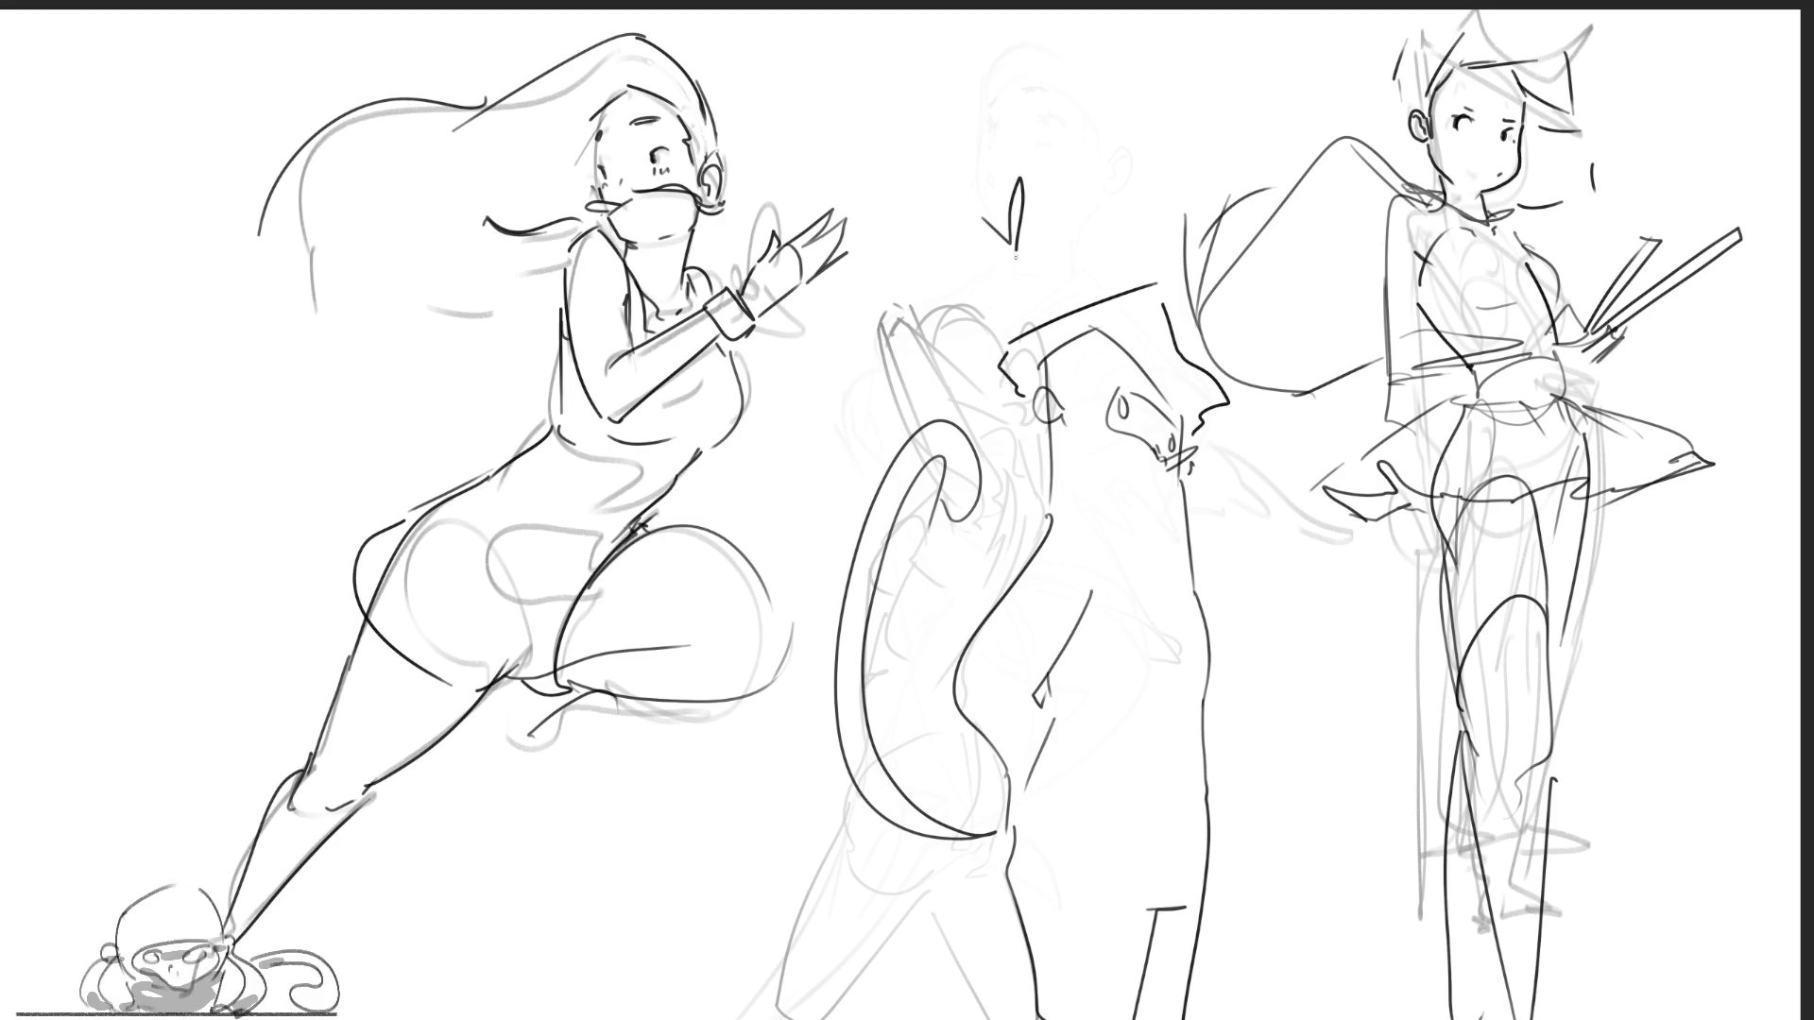
{"action": "left_click_drag", "start_coordinate": [1015, 251], "coordinate": [1009, 342]}
{"action": "mouse_move", "coordinate": [957, 188]}
{"action": "left_mouse_down"}
{"action": "mouse_move", "coordinate": [974, 206]}
{"action": "mouse_move", "coordinate": [1077, 128]}
{"action": "mouse_move", "coordinate": [1164, 257]}
{"action": "left_mouse_up"}
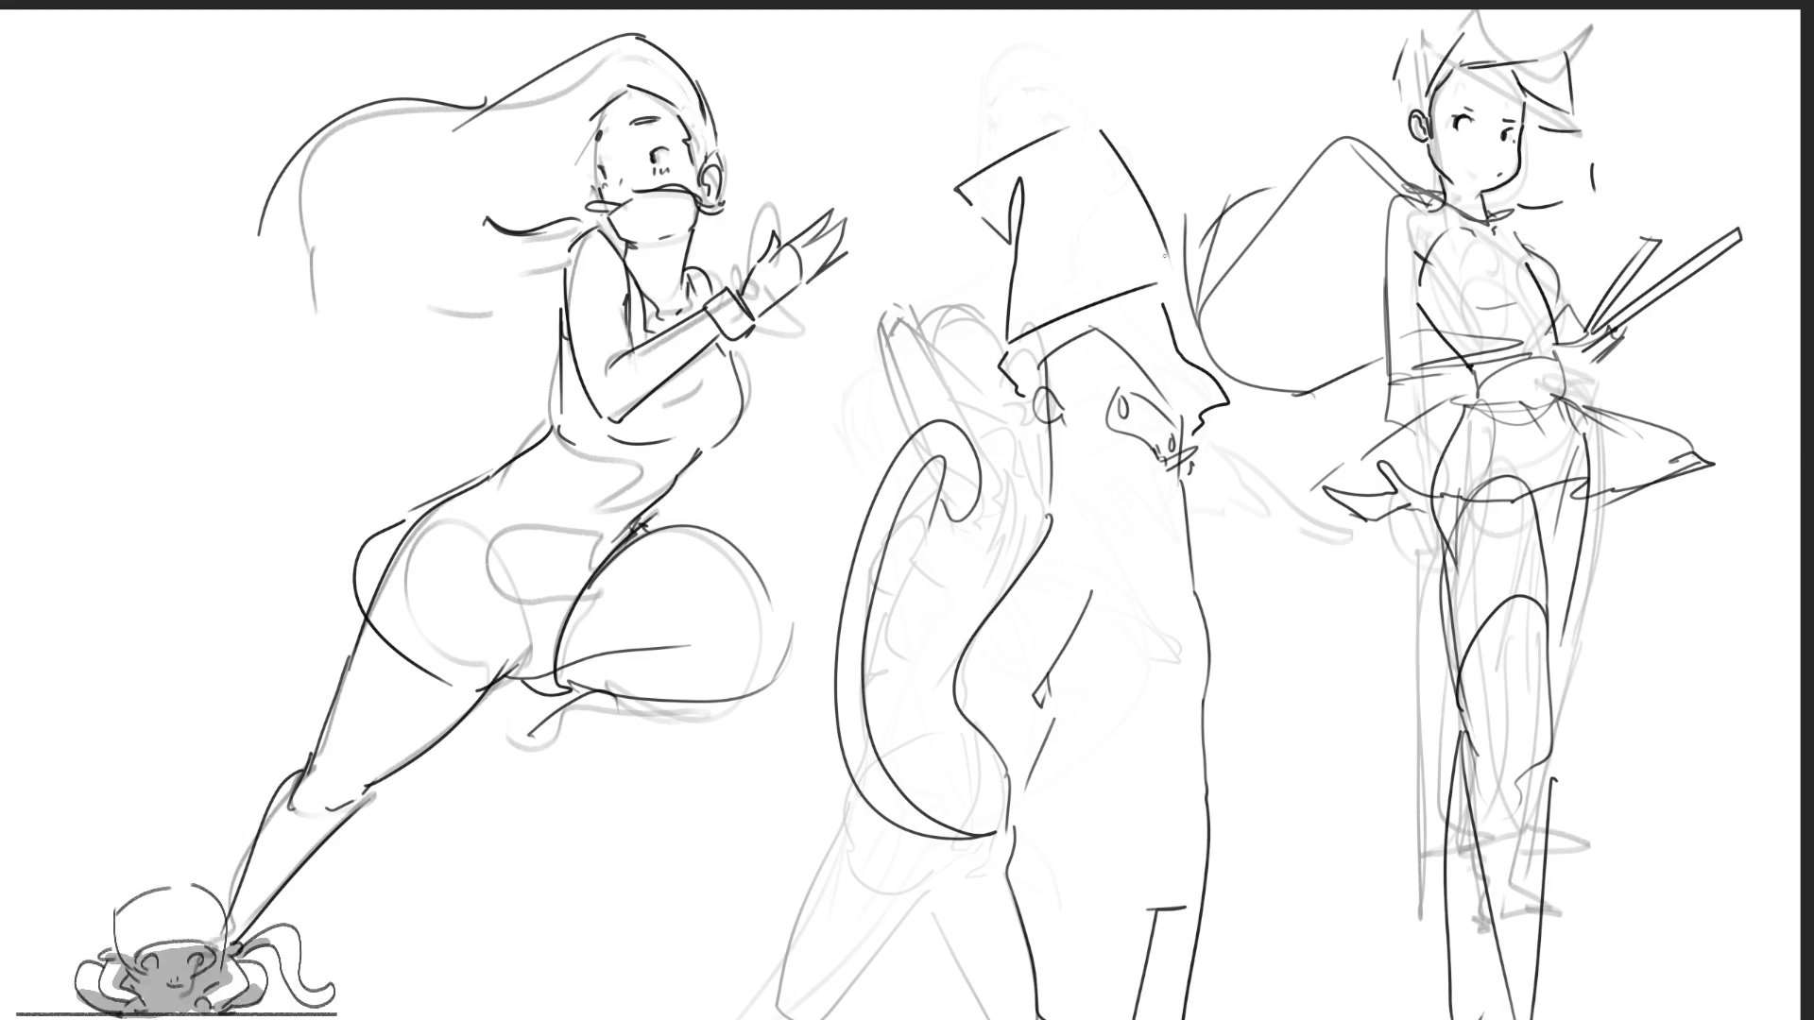
{"action": "mouse_move", "coordinate": [953, 184]}
{"action": "left_mouse_down"}
{"action": "mouse_move", "coordinate": [947, 170]}
{"action": "mouse_move", "coordinate": [905, 187]}
{"action": "mouse_move", "coordinate": [982, 243]}
{"action": "mouse_move", "coordinate": [984, 219]}
{"action": "left_mouse_up"}
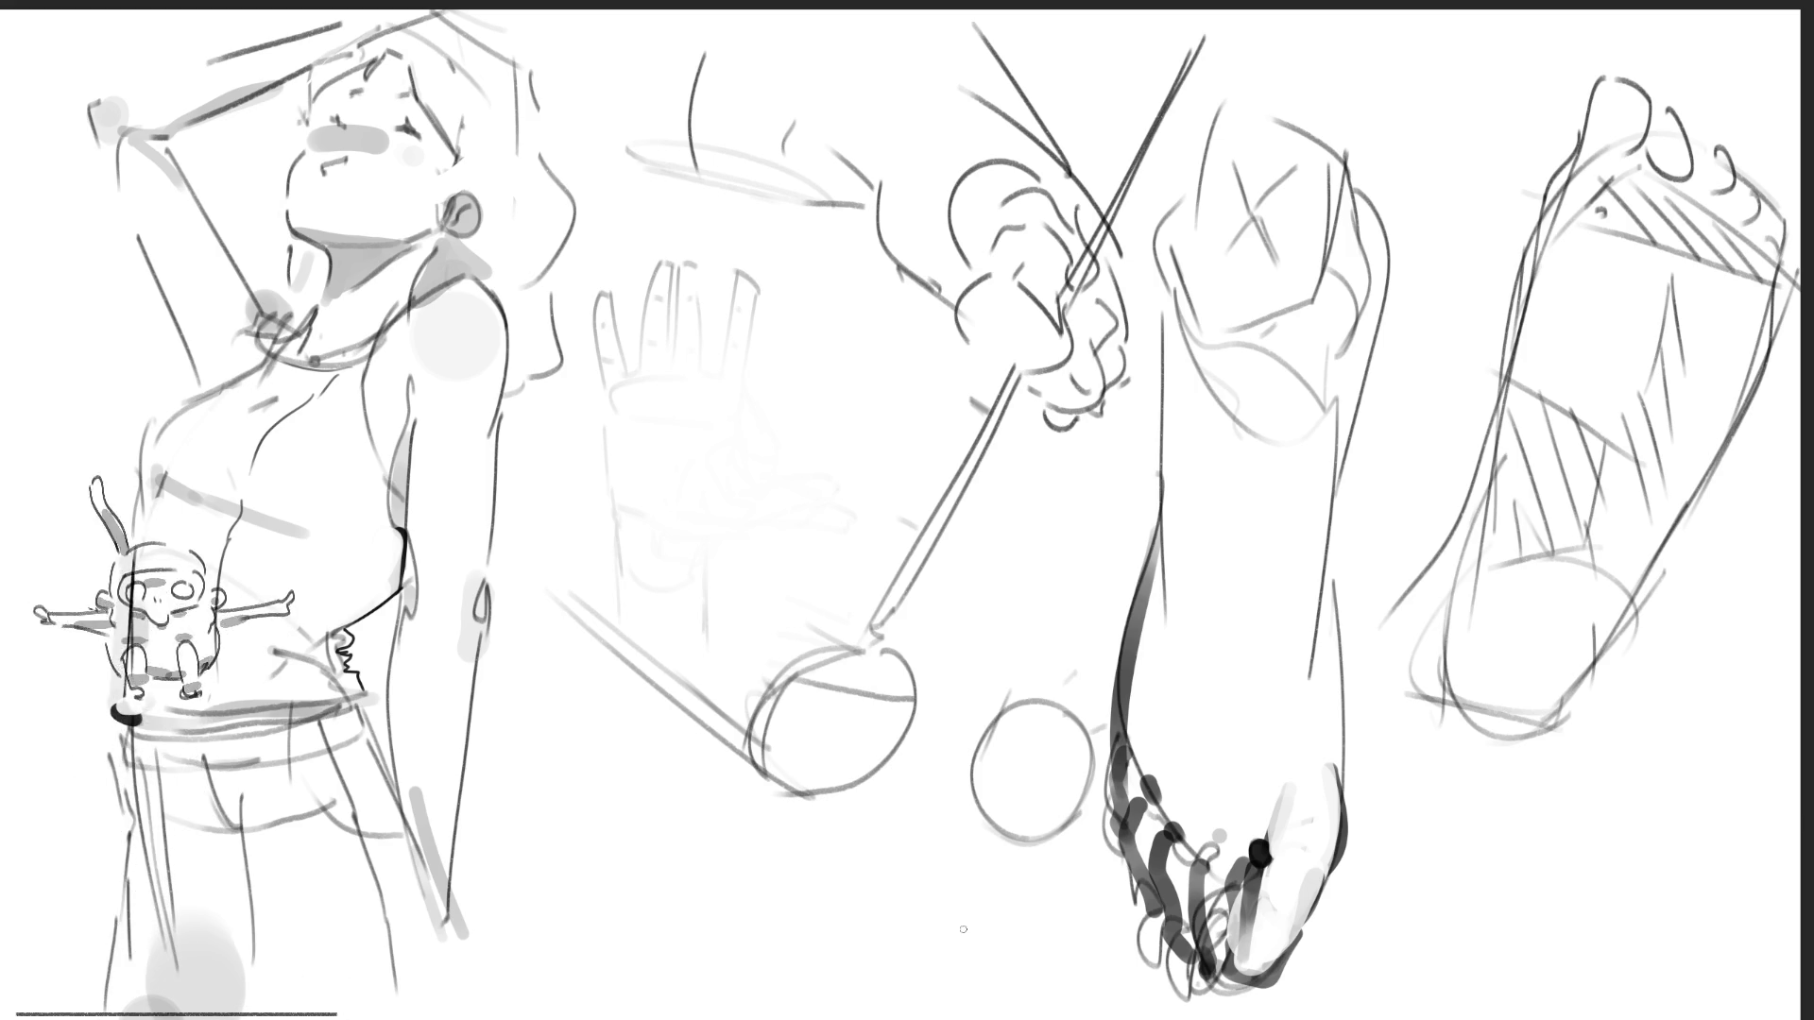
- Erase the toe strokes and shade the foot's left edge, right edge and heel dark
{"action": "mouse_move", "coordinate": [1171, 765]}
{"action": "left_mouse_down"}
{"action": "mouse_move", "coordinate": [1185, 906]}
{"action": "mouse_move", "coordinate": [1265, 935]}
{"action": "mouse_move", "coordinate": [1223, 770]}
{"action": "mouse_move", "coordinate": [1154, 775]}
{"action": "left_mouse_up"}
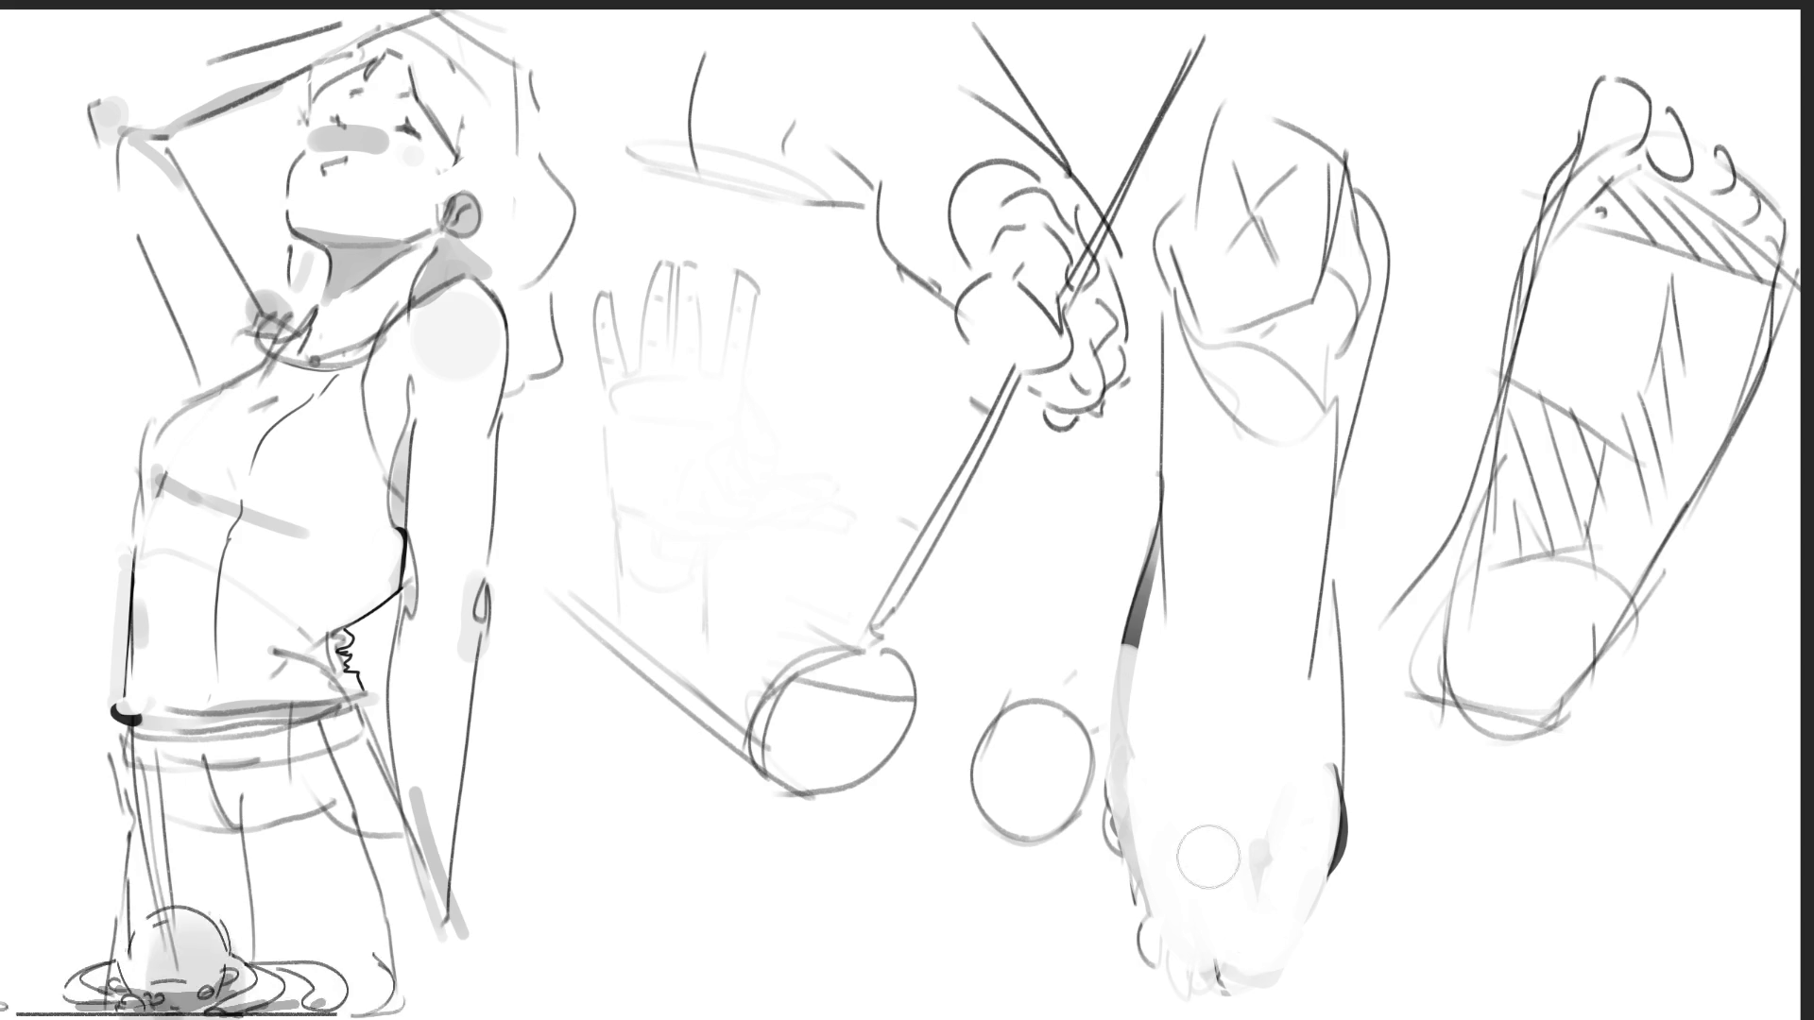
{"action": "mouse_move", "coordinate": [1138, 618]}
{"action": "left_mouse_down"}
{"action": "mouse_move", "coordinate": [1167, 874]}
{"action": "mouse_move", "coordinate": [1257, 950]}
{"action": "mouse_move", "coordinate": [1129, 802]}
{"action": "mouse_move", "coordinate": [1167, 854]}
{"action": "mouse_move", "coordinate": [1330, 965]}
{"action": "left_mouse_up"}
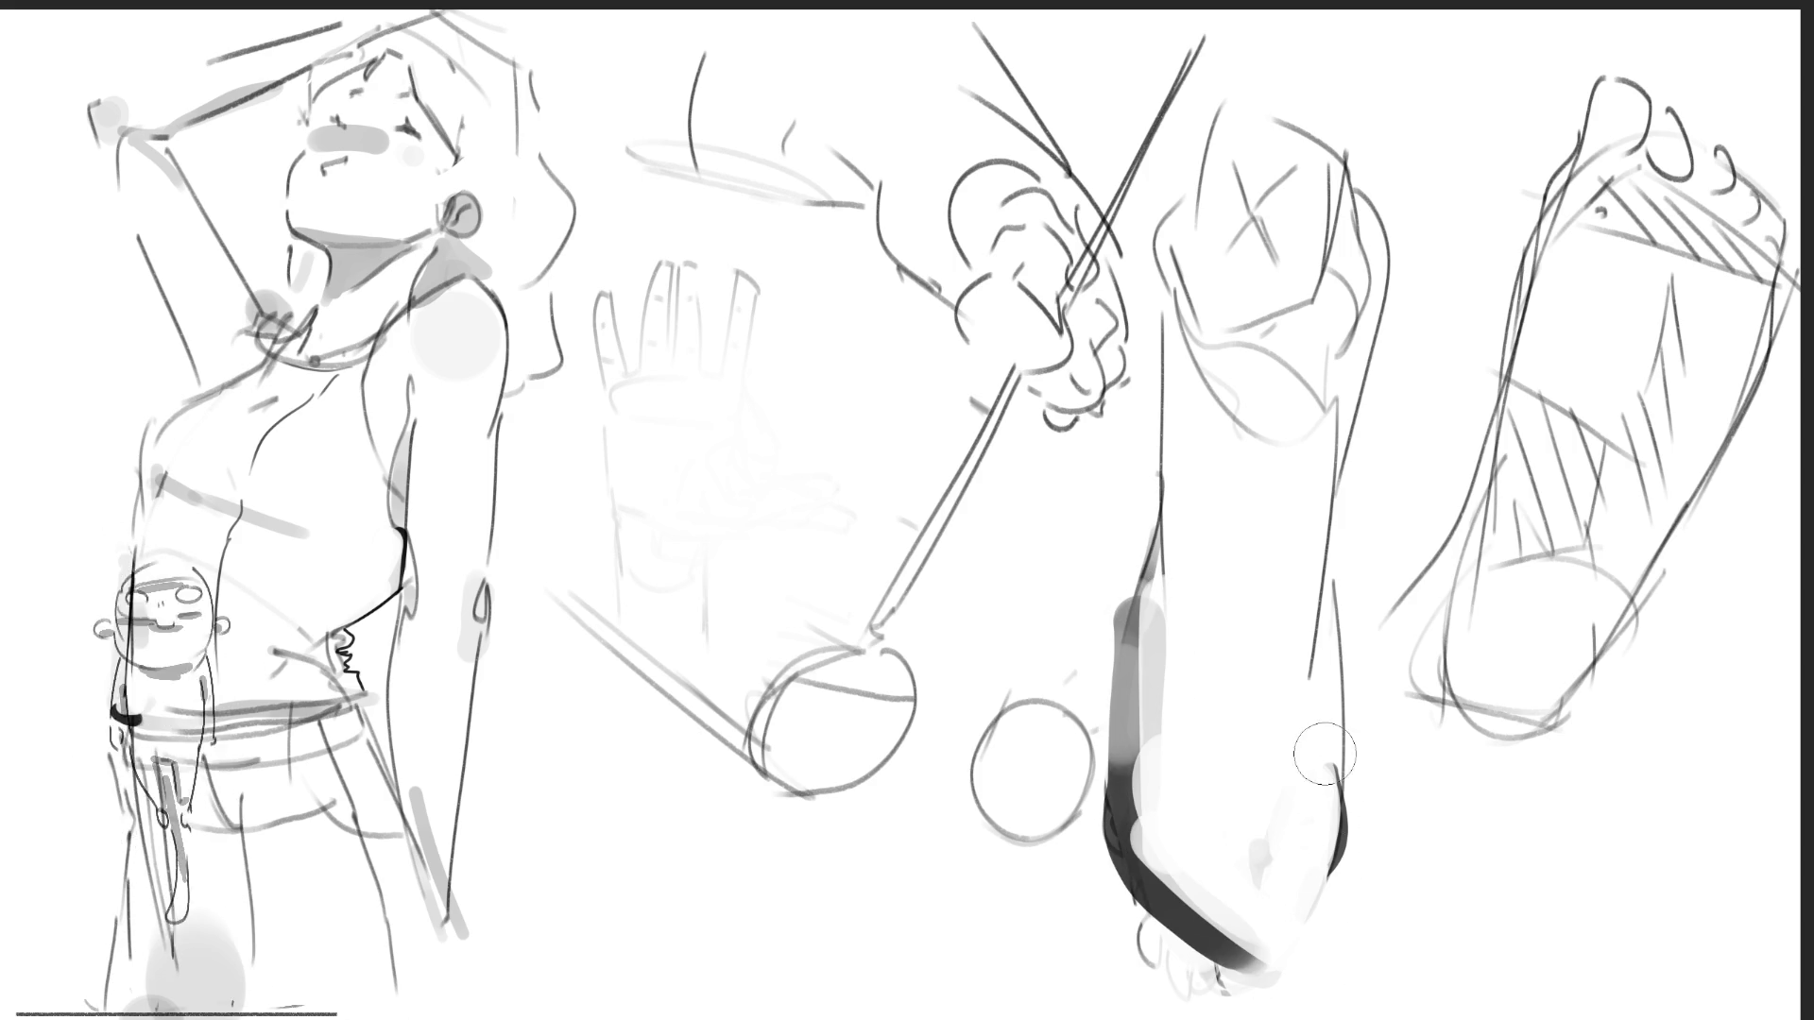
{"action": "mouse_move", "coordinate": [1324, 753]}
{"action": "left_mouse_down"}
{"action": "mouse_move", "coordinate": [1309, 732]}
{"action": "mouse_move", "coordinate": [1316, 926]}
{"action": "left_mouse_up"}
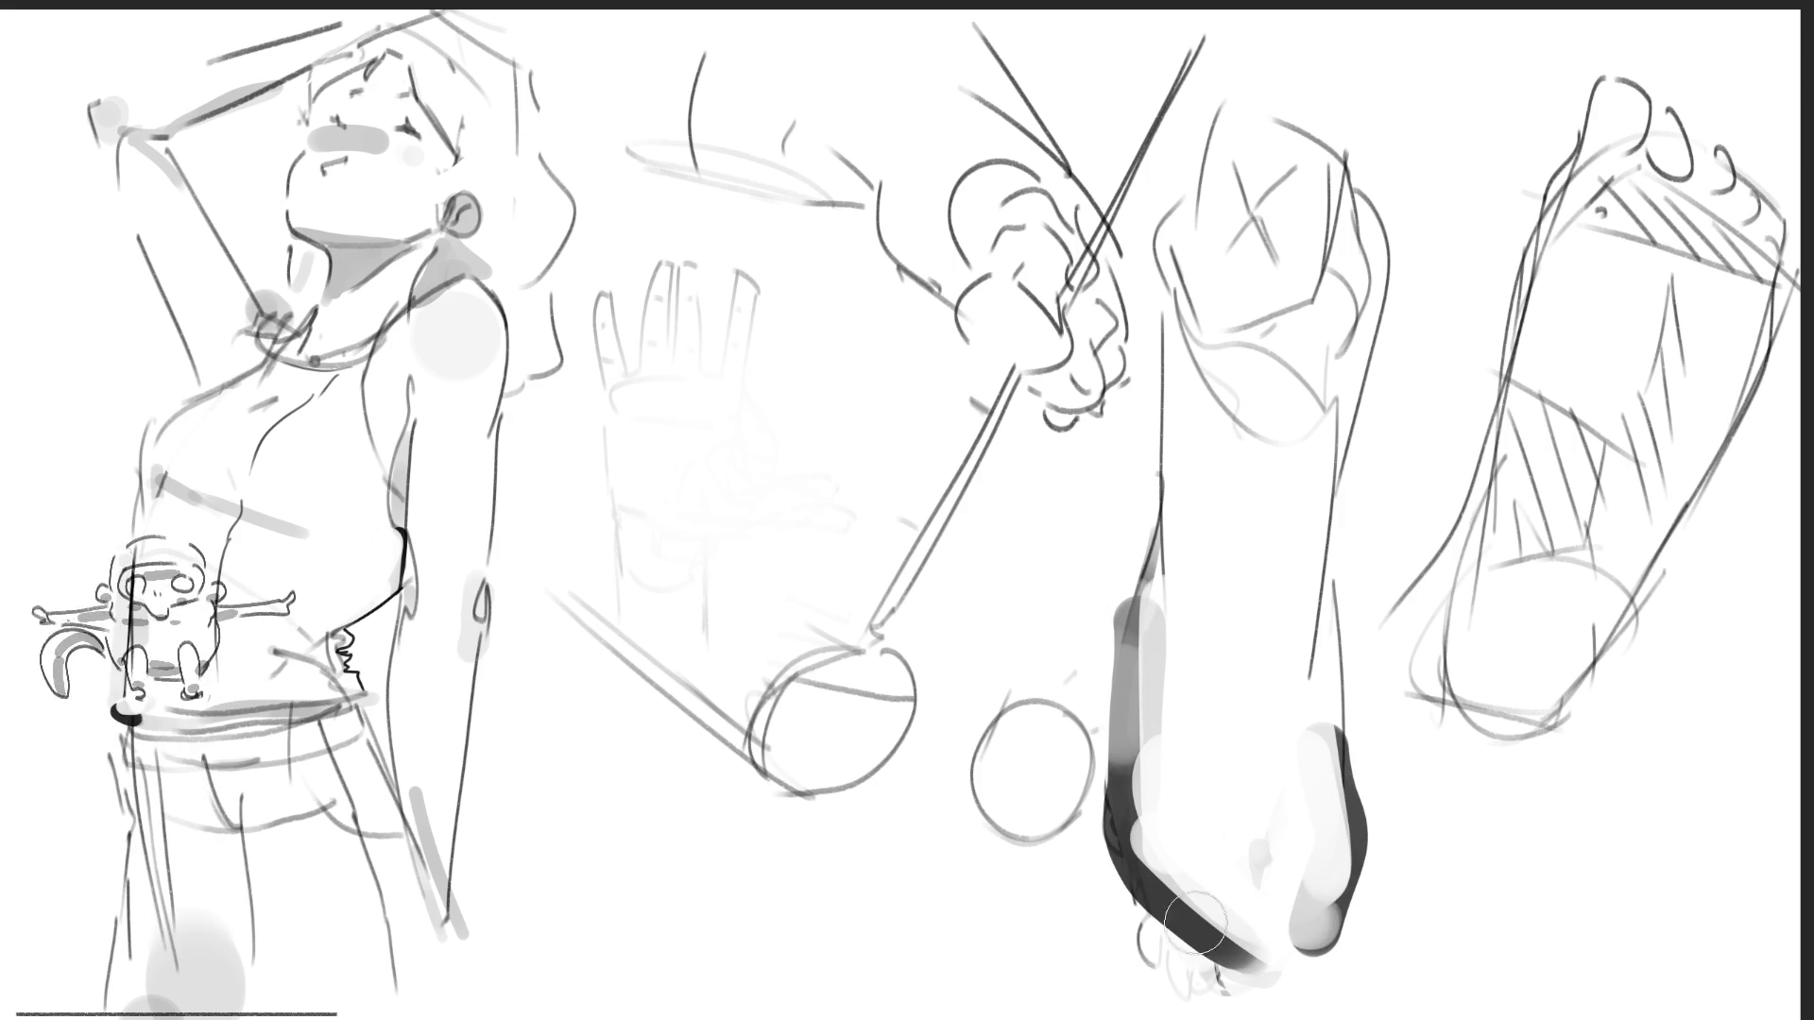
{"action": "left_click_drag", "start_coordinate": [1124, 874], "coordinate": [1401, 1019]}
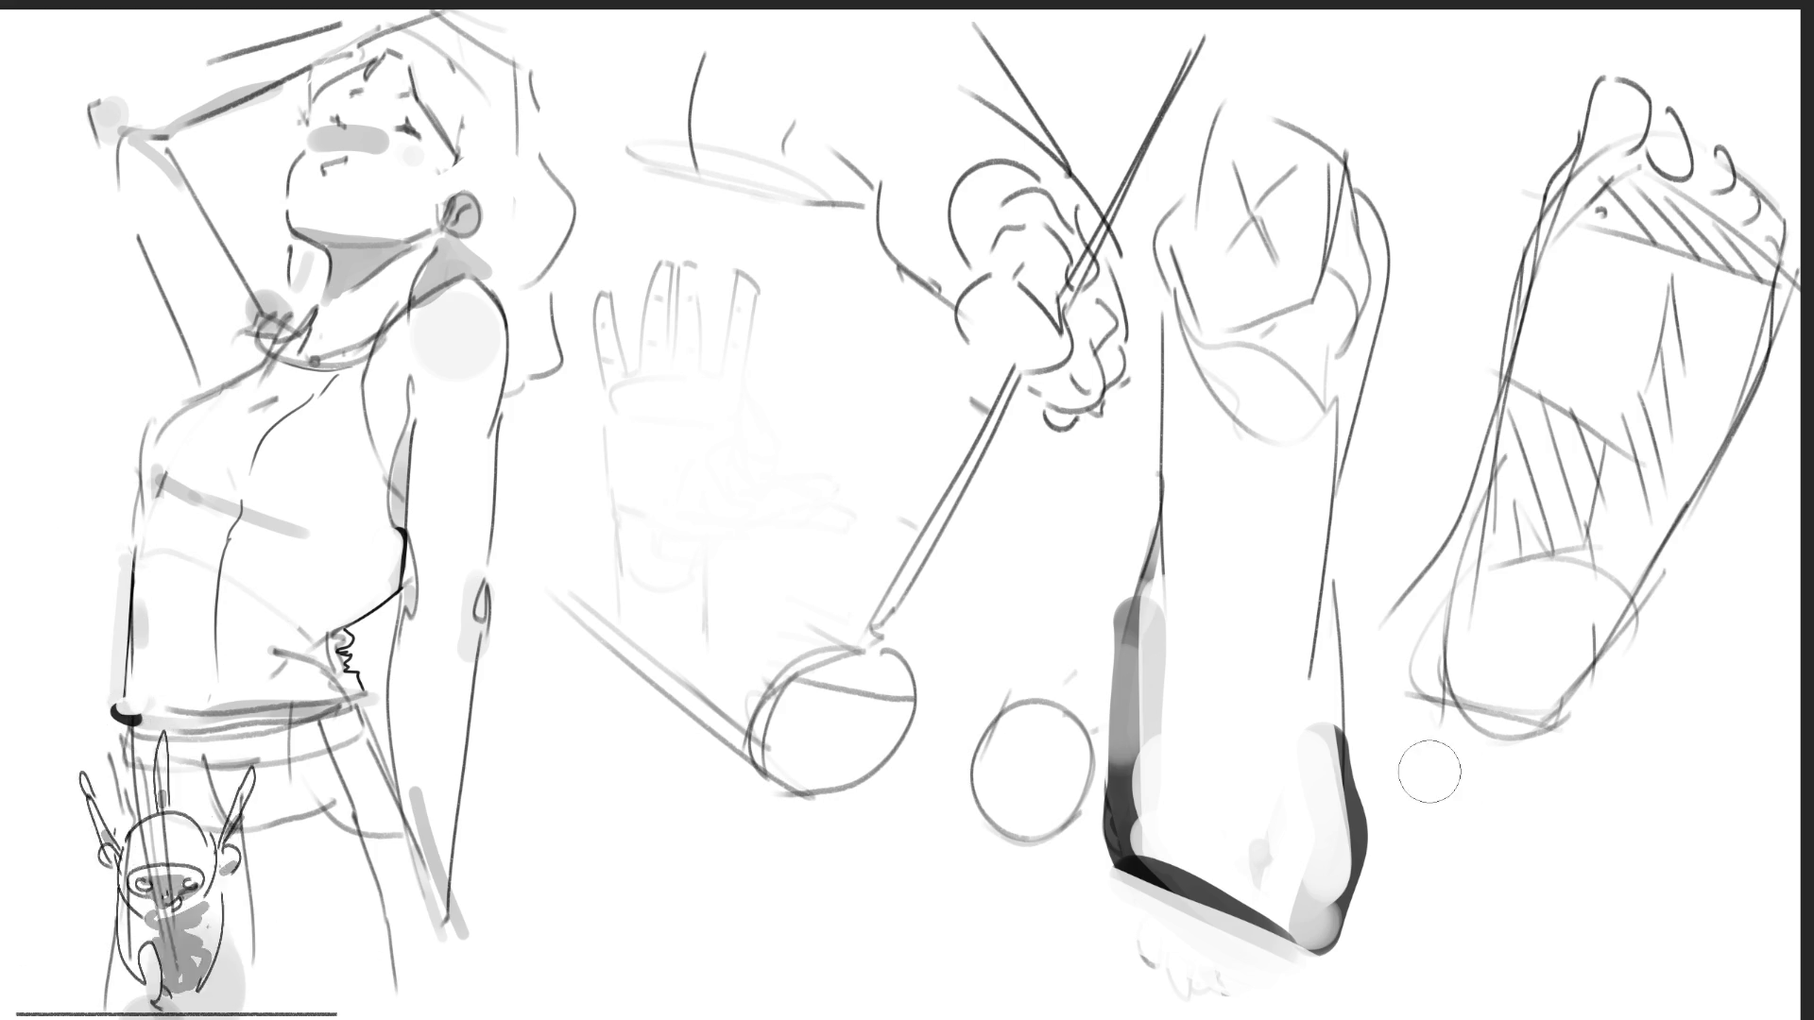
- Dab a row of black dots across the heel and along its lower edge, replacing one misplaced dot
{"action": "left_click", "coordinate": [1270, 822]}
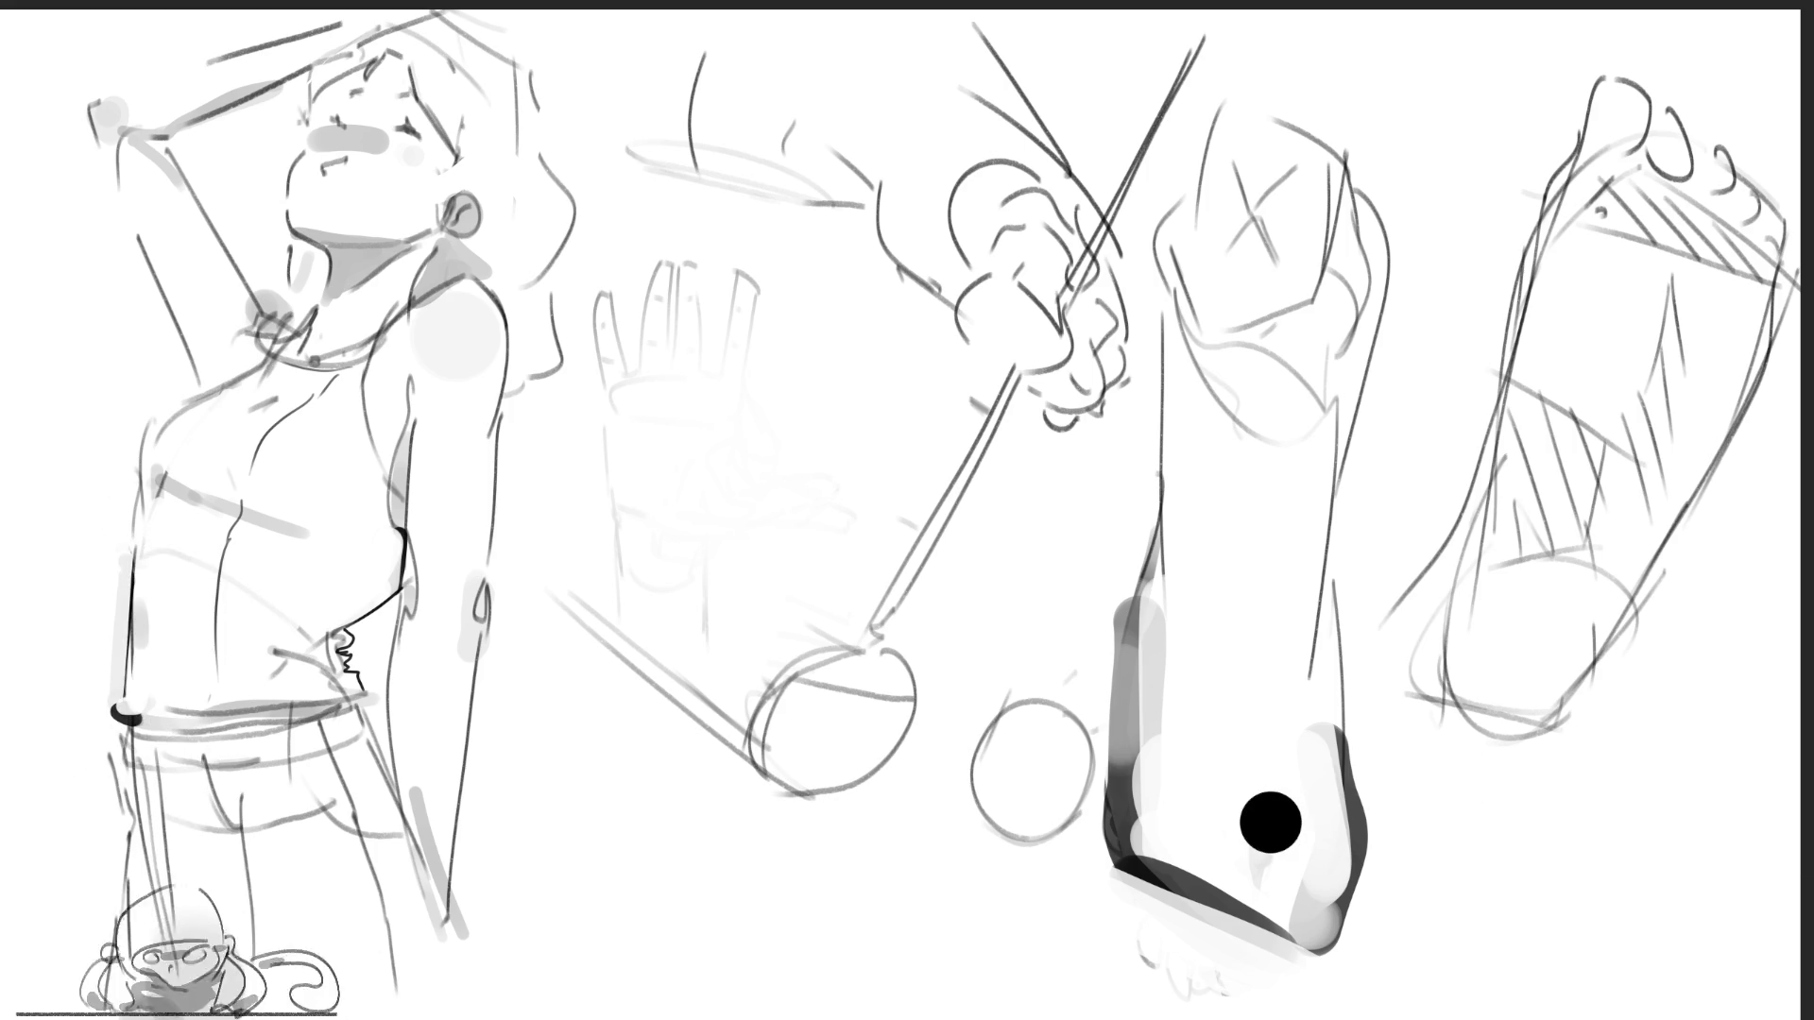
{"action": "left_click", "coordinate": [1220, 799]}
{"action": "left_click", "coordinate": [1183, 775]}
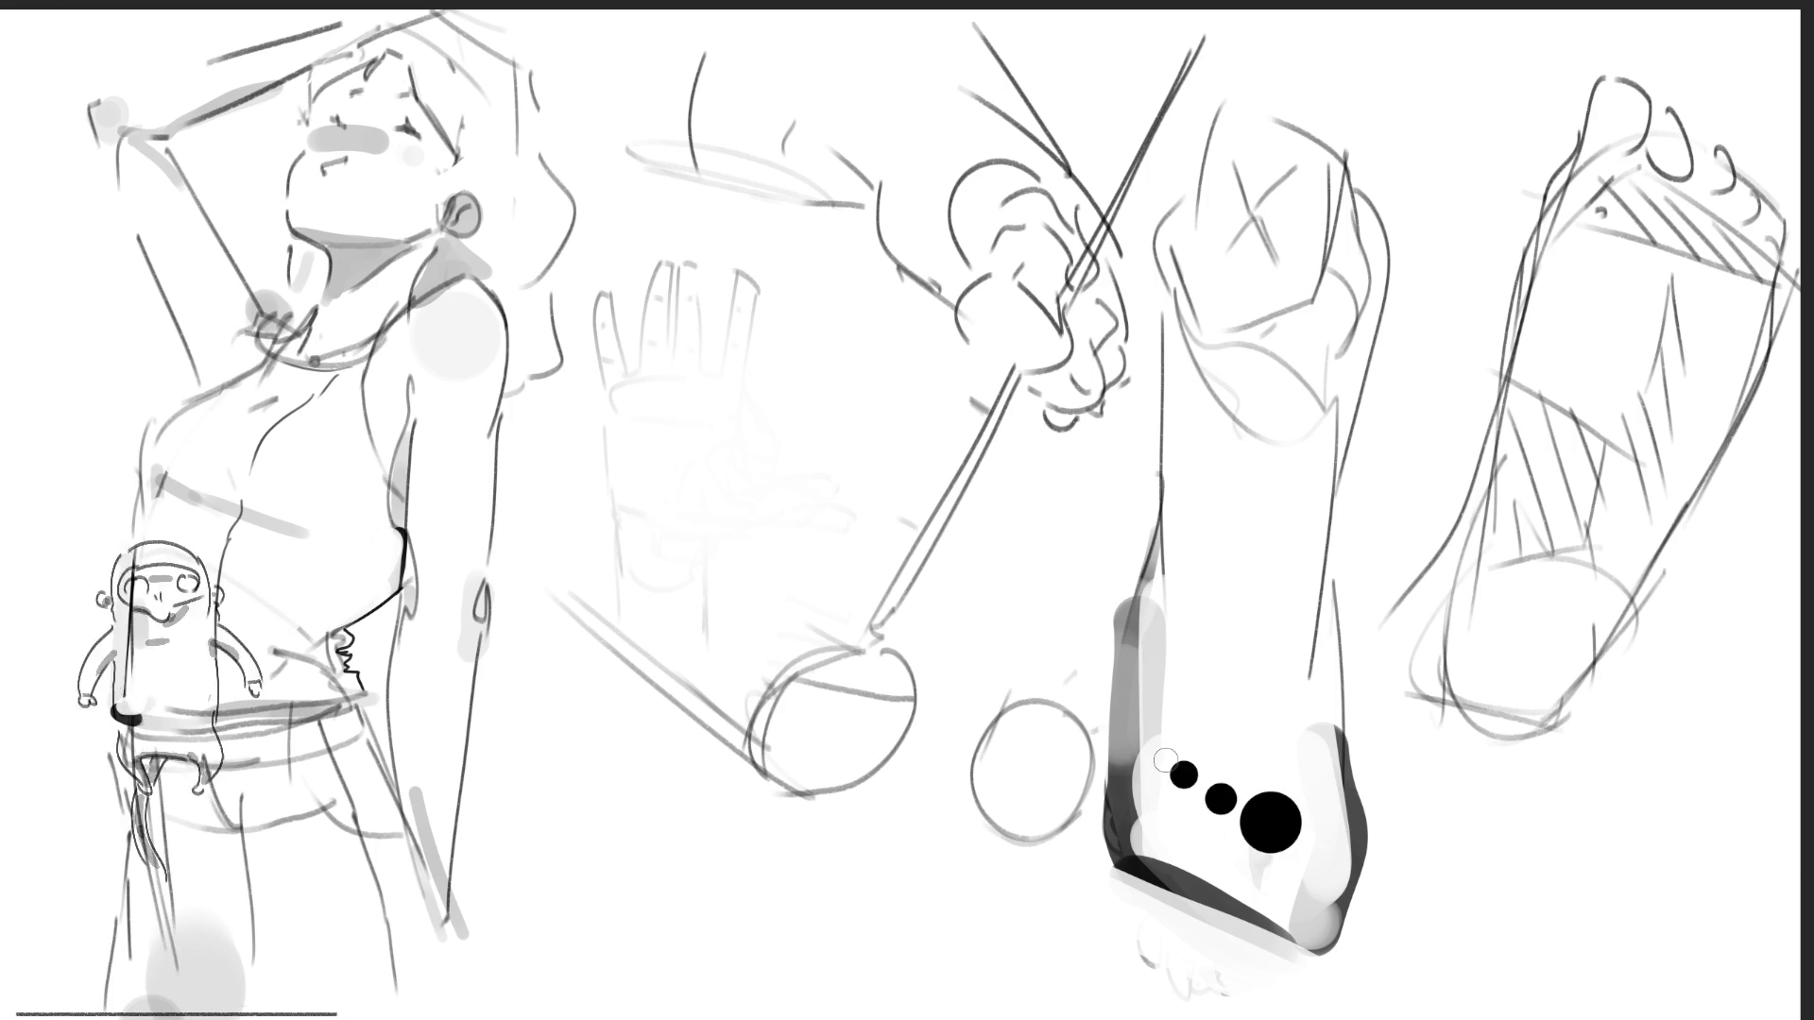
{"action": "left_click", "coordinate": [1157, 751]}
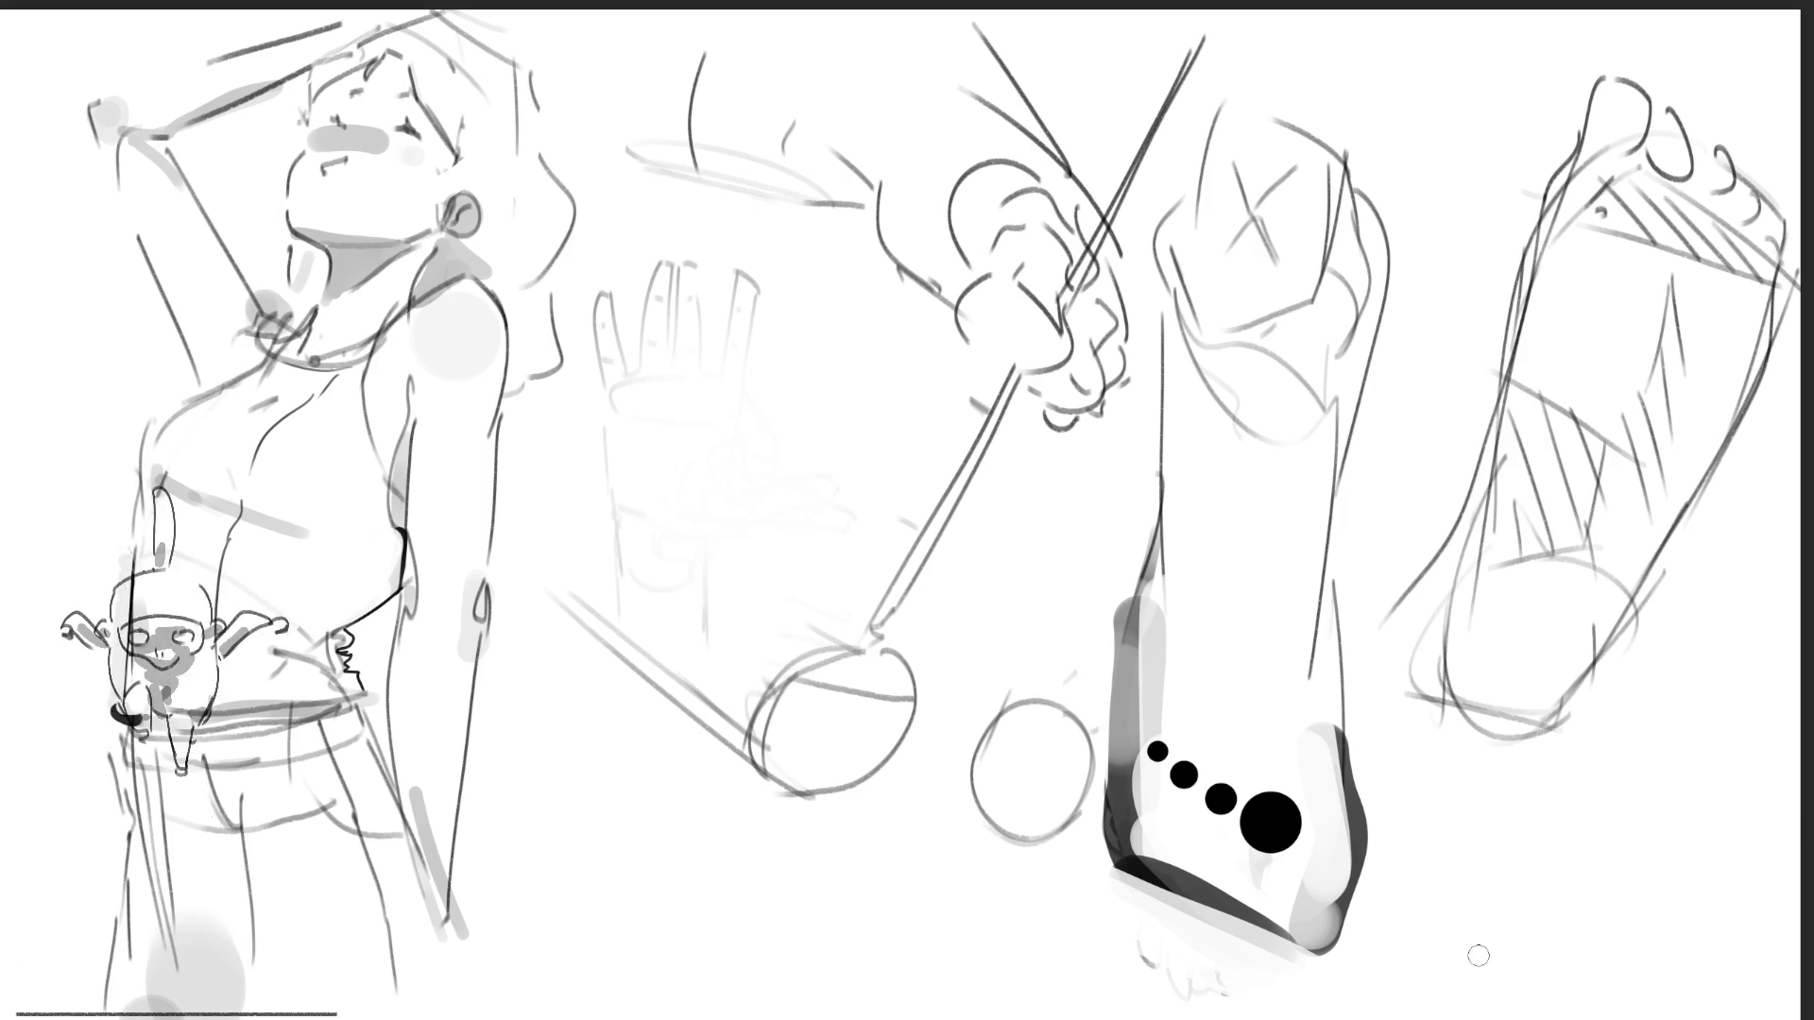
{"action": "left_click", "coordinate": [1157, 855]}
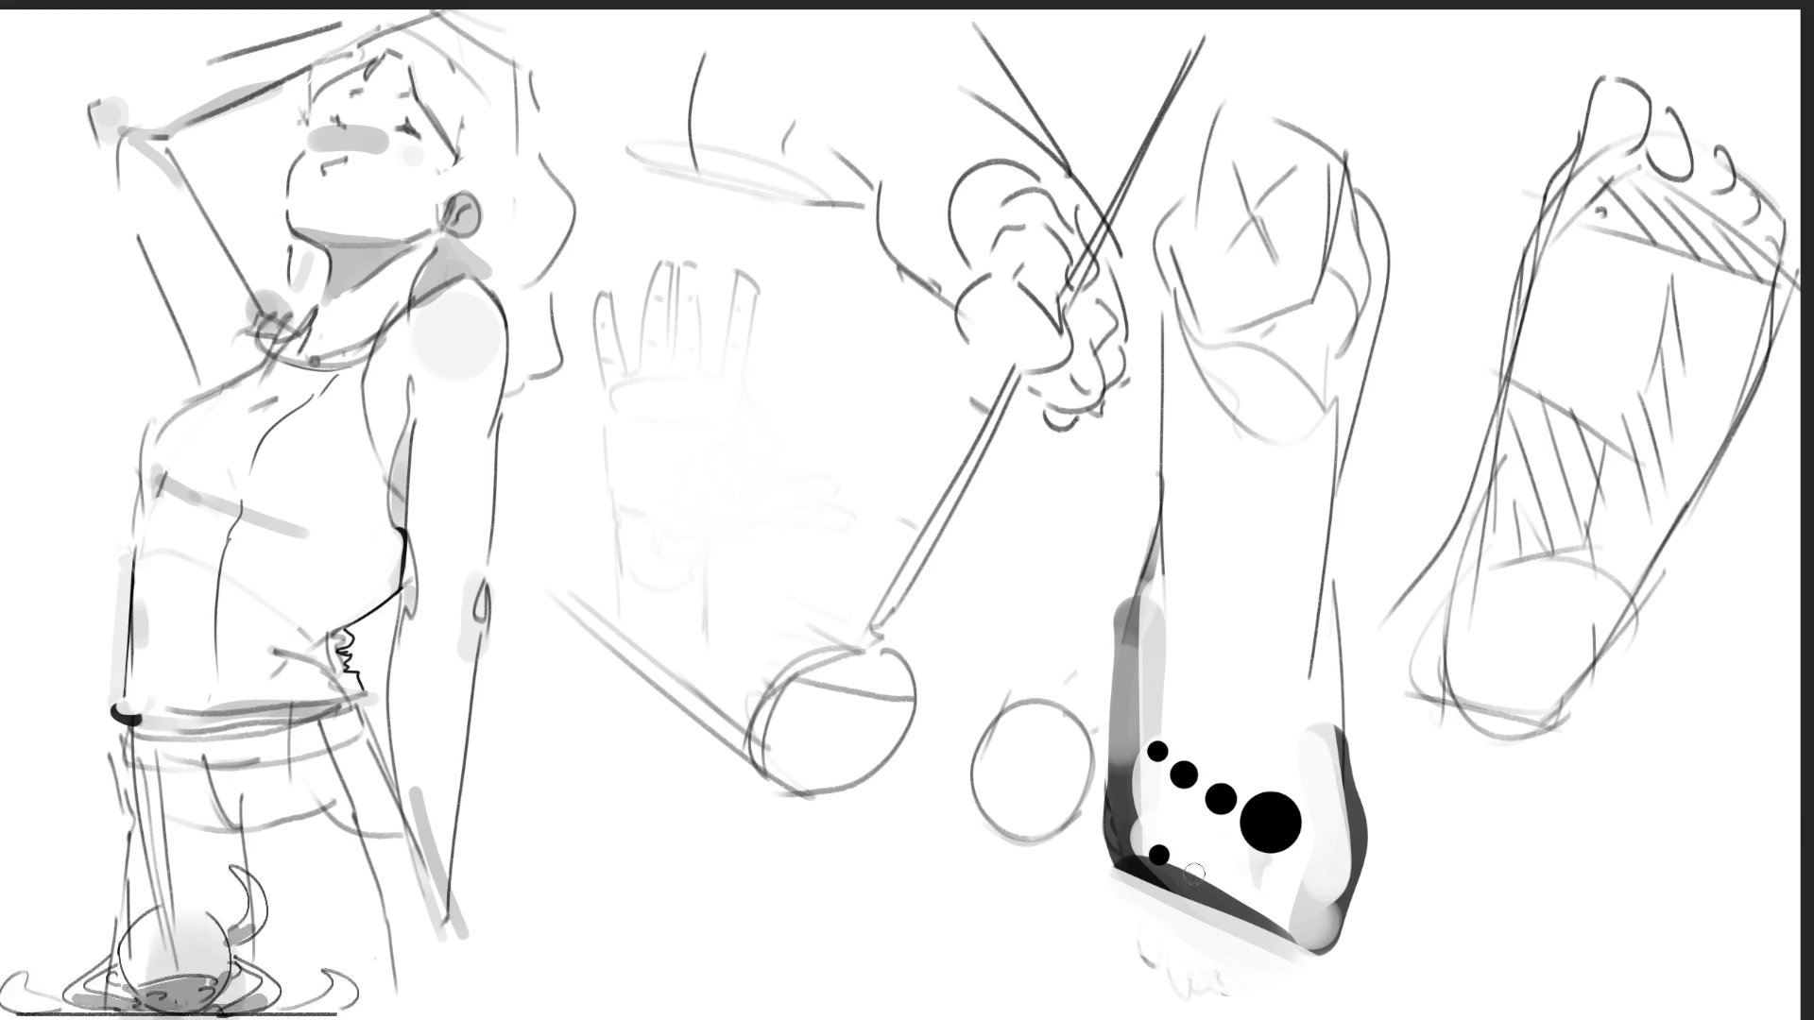
{"action": "left_click", "coordinate": [1193, 873]}
{"action": "left_click", "coordinate": [1253, 902]}
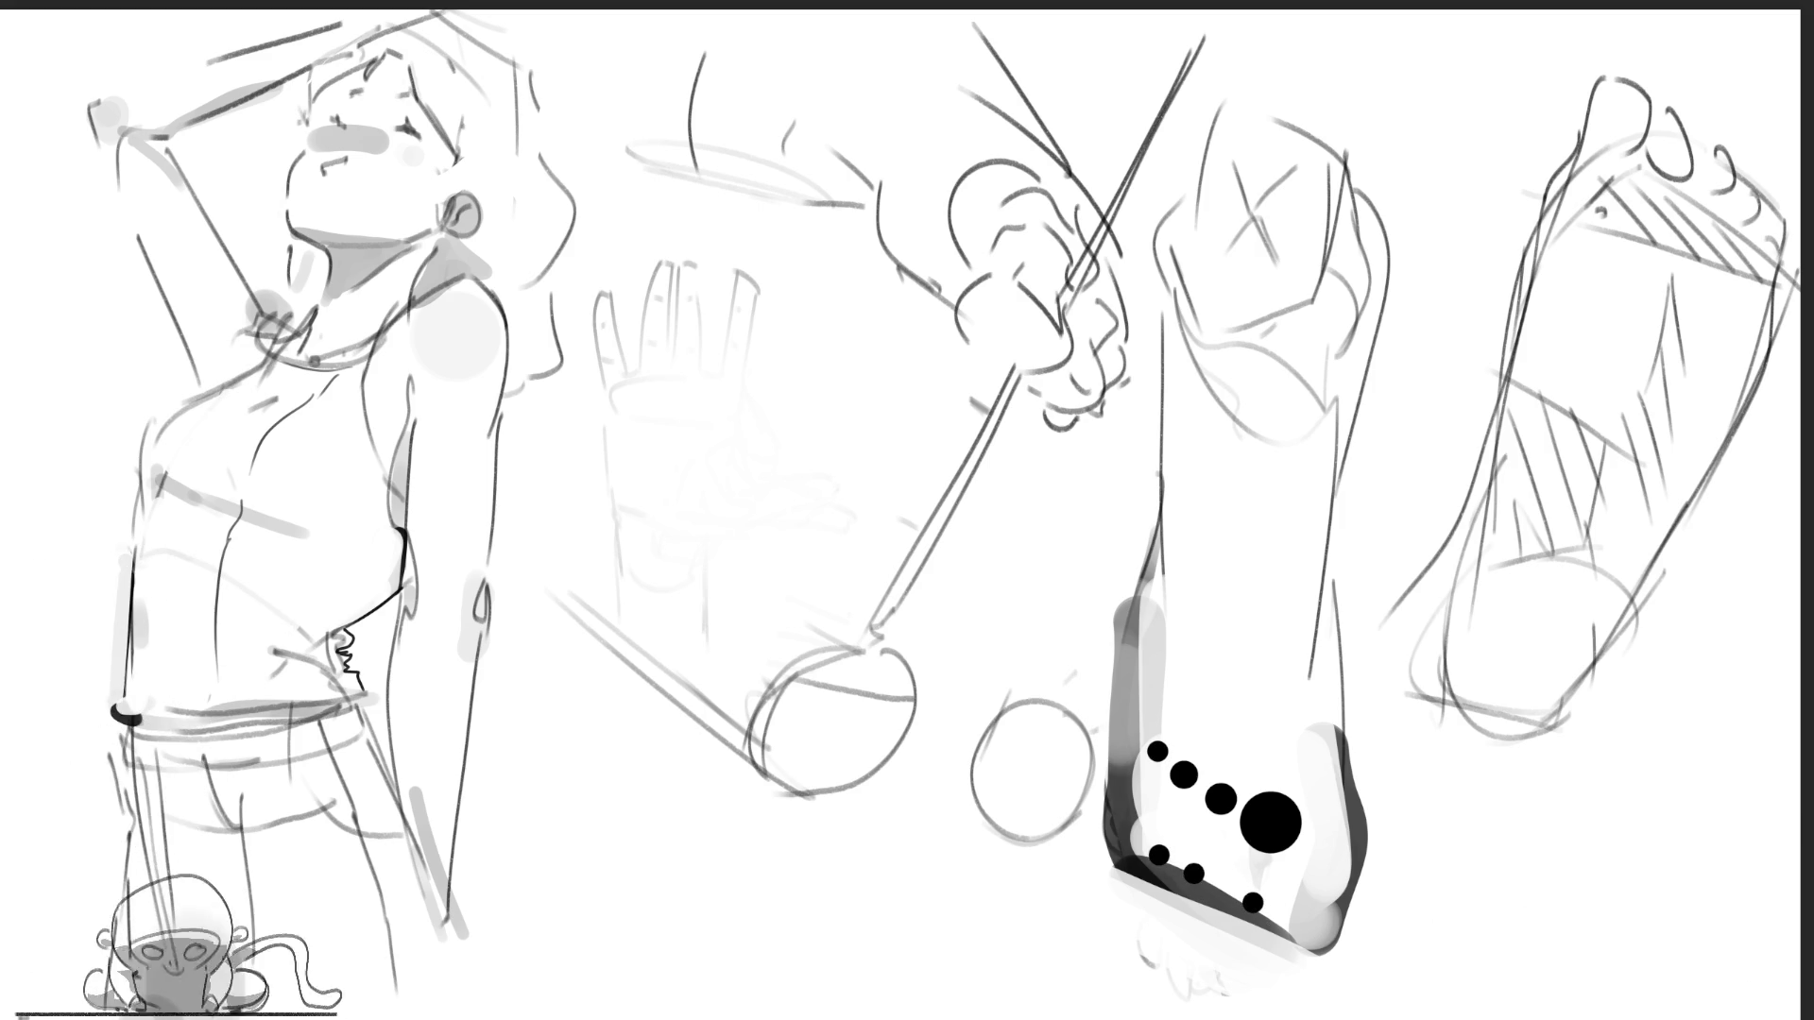
{"action": "key", "text": "ctrl+z"}
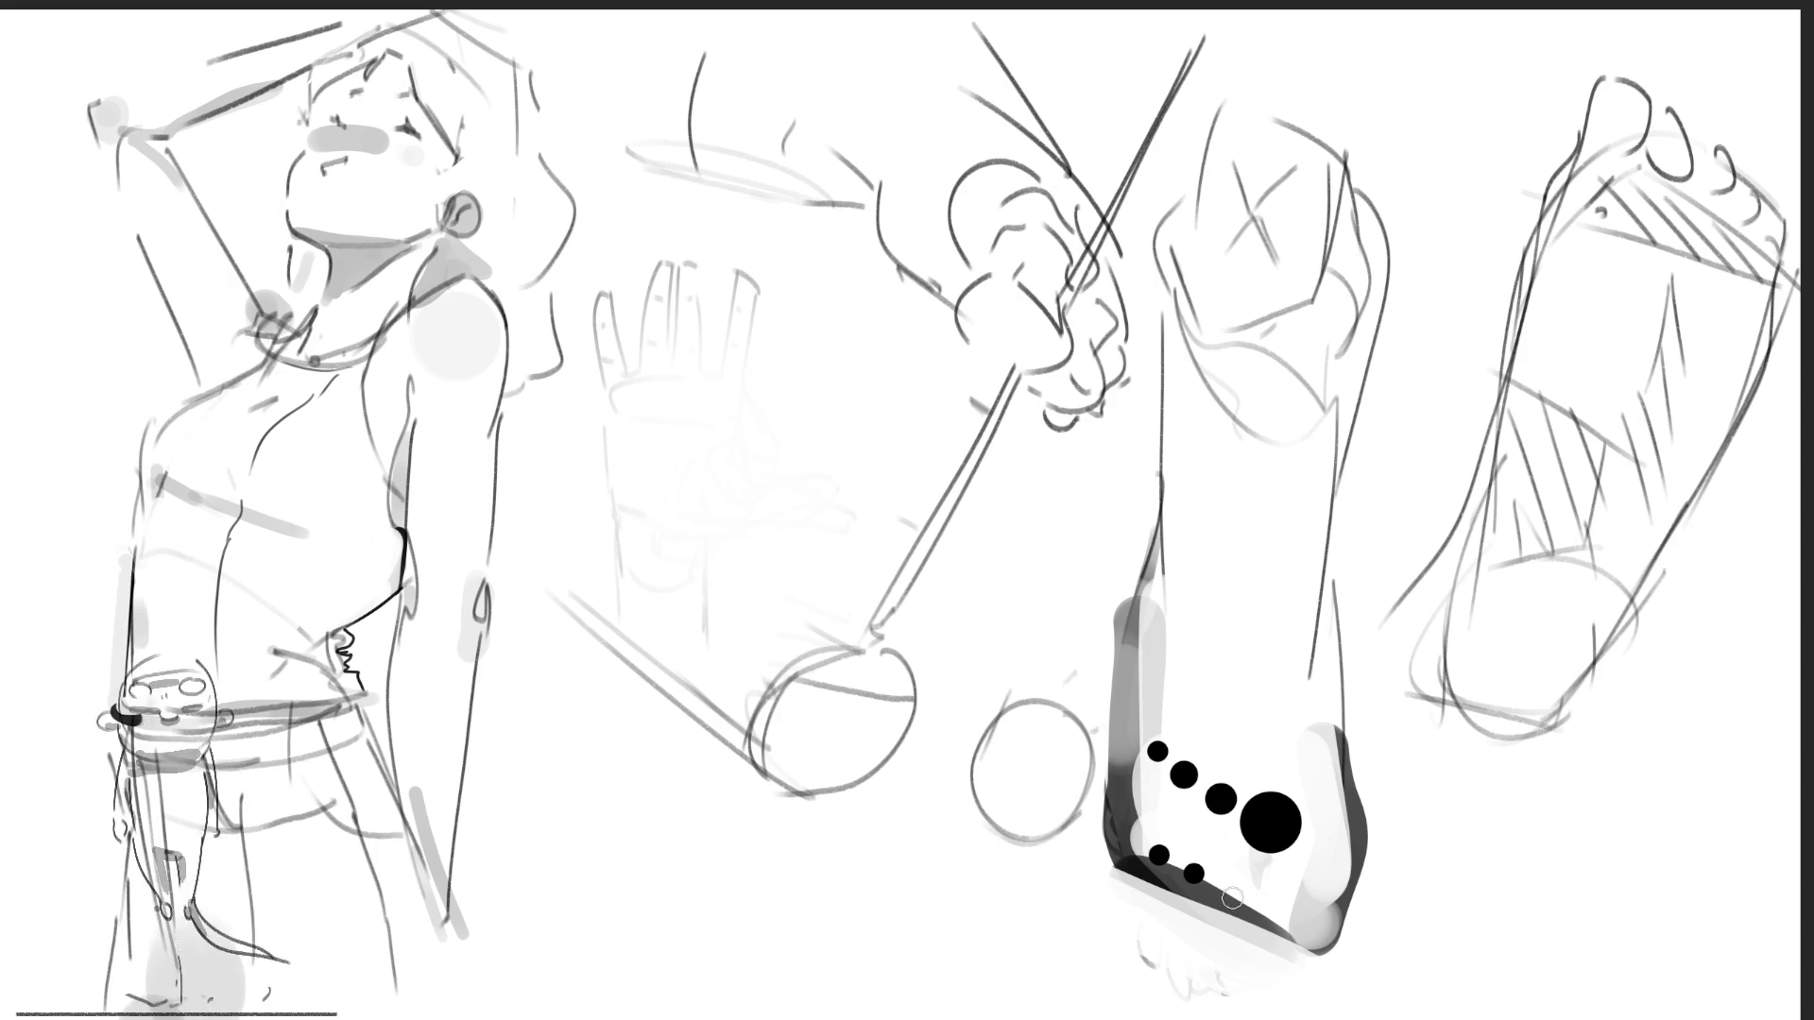
{"action": "left_click", "coordinate": [1232, 897]}
{"action": "left_click", "coordinate": [1287, 931]}
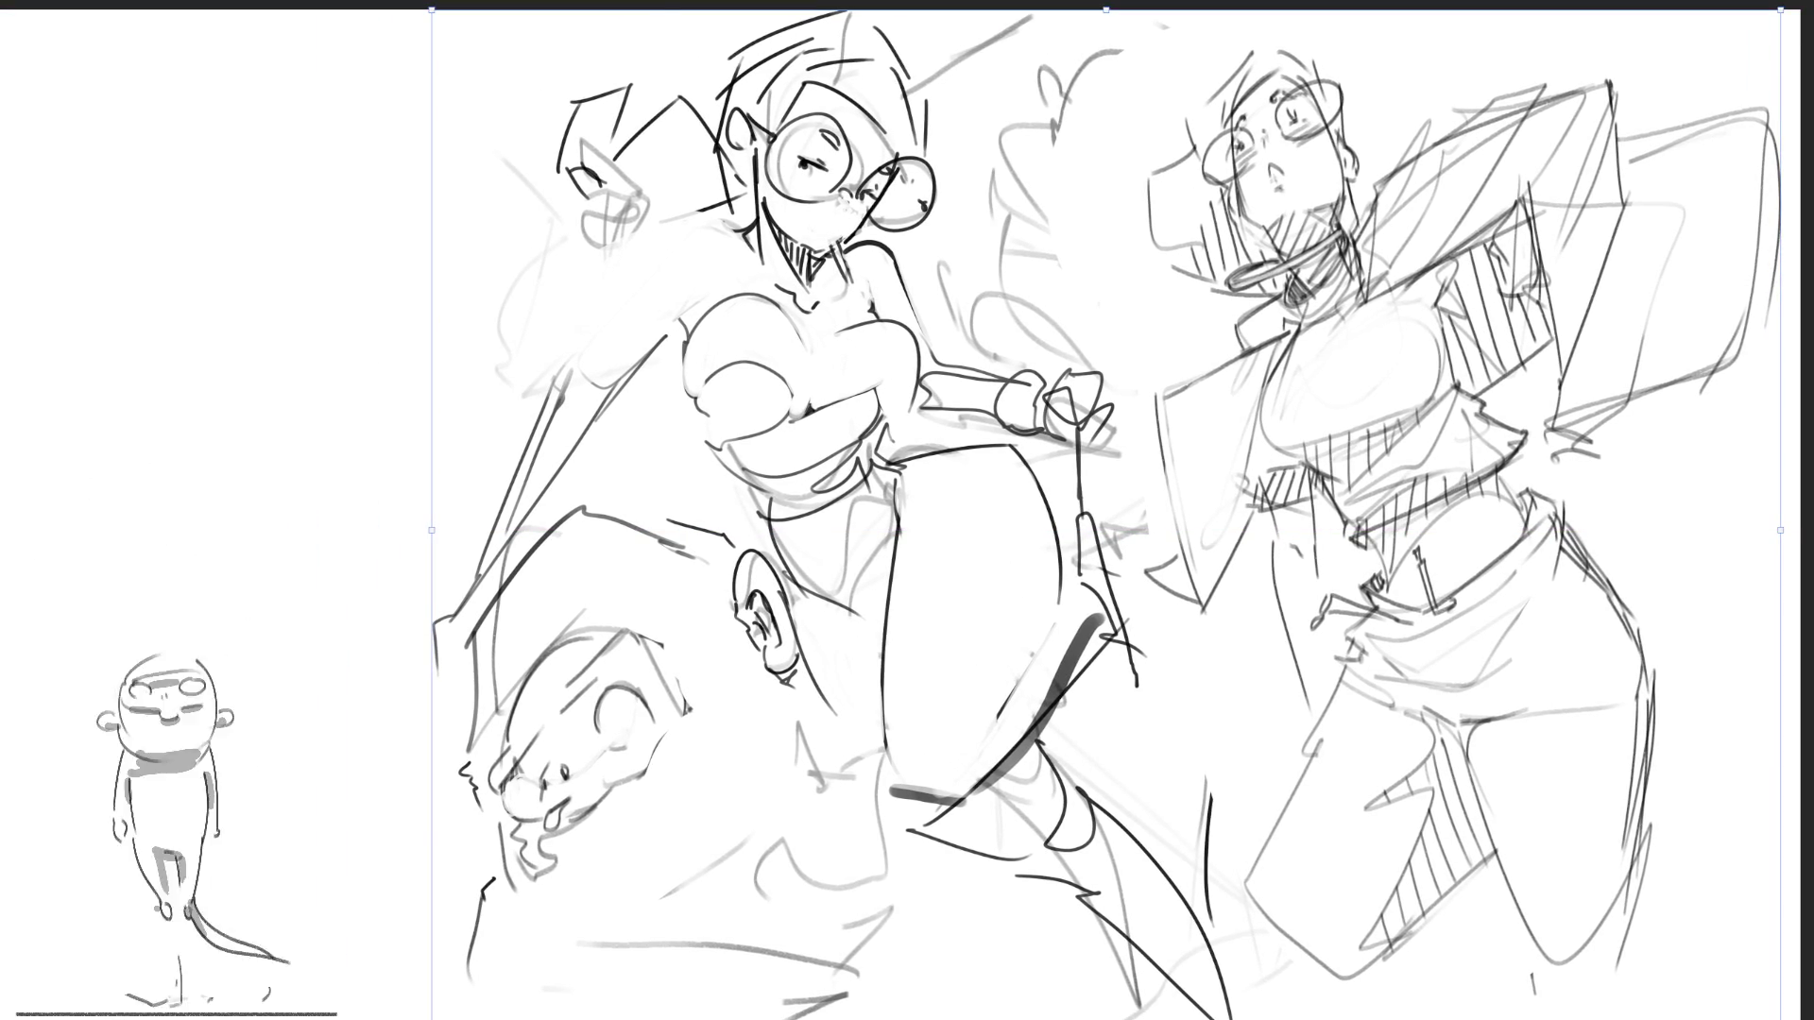
- Commit the transform and draw a short dark vertical stroke in the top-left margin
{"action": "key", "text": "Return"}
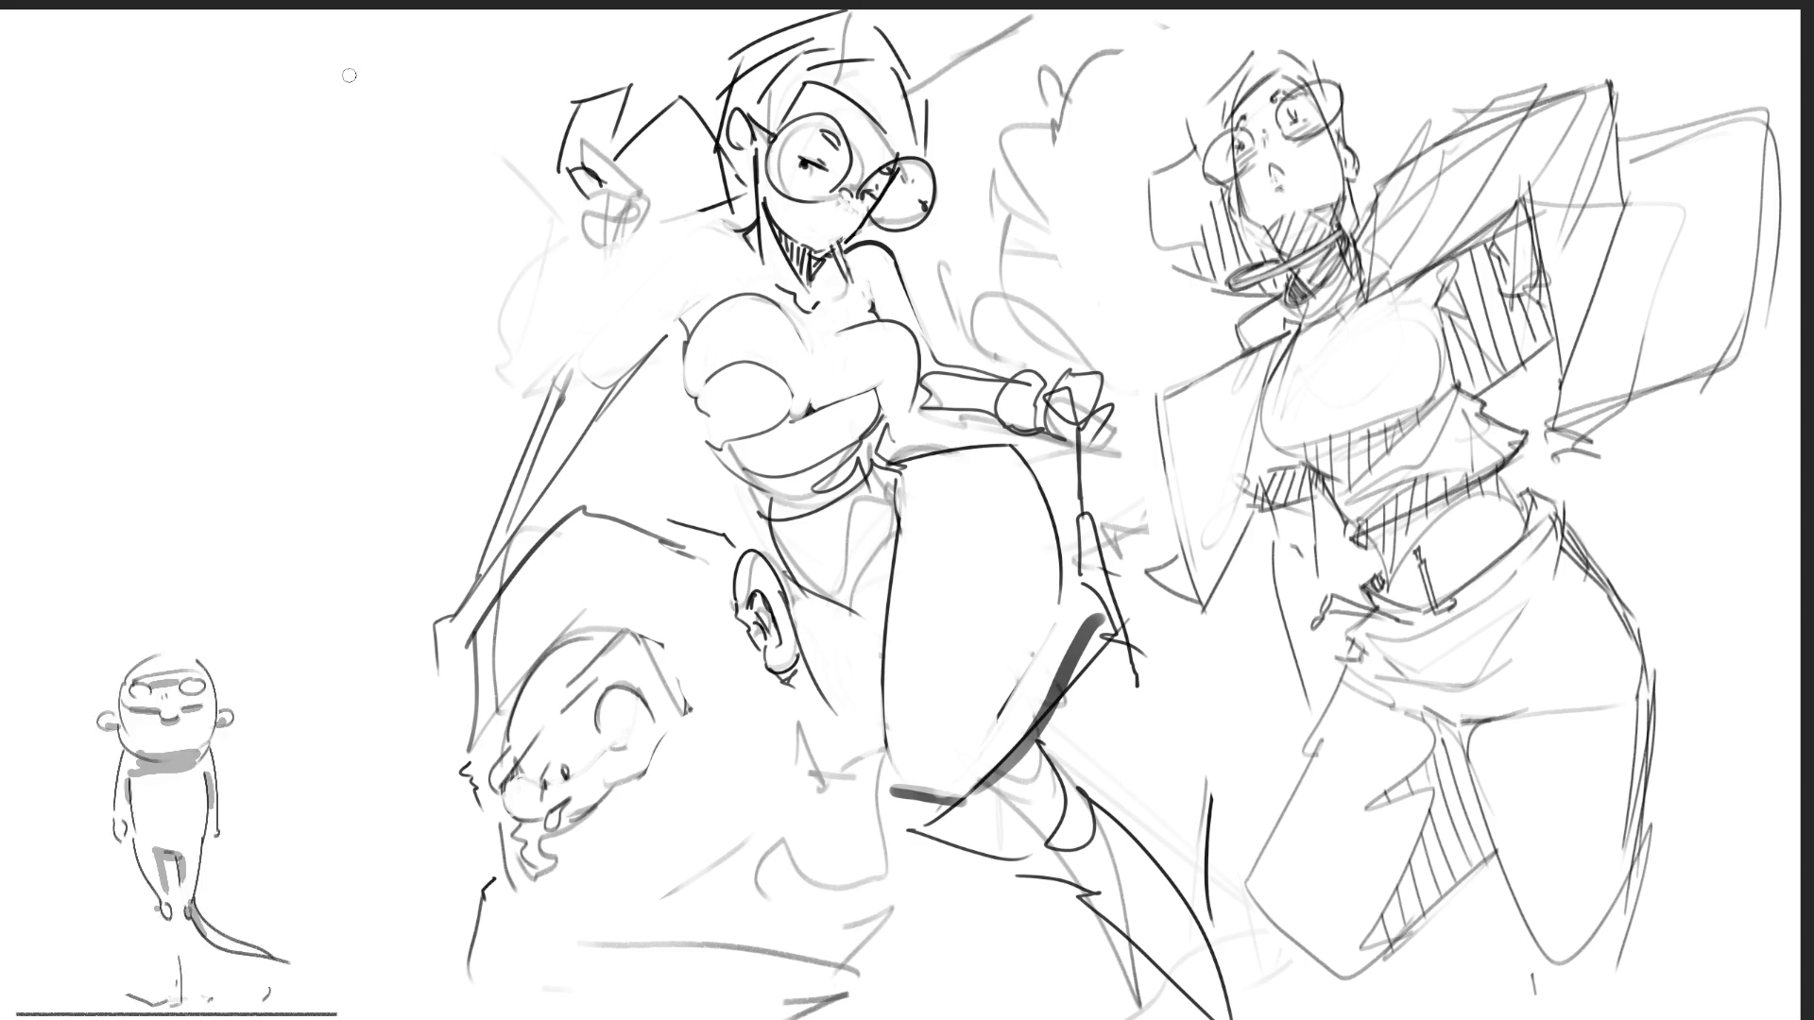
{"action": "left_click_drag", "start_coordinate": [351, 76], "coordinate": [367, 154]}
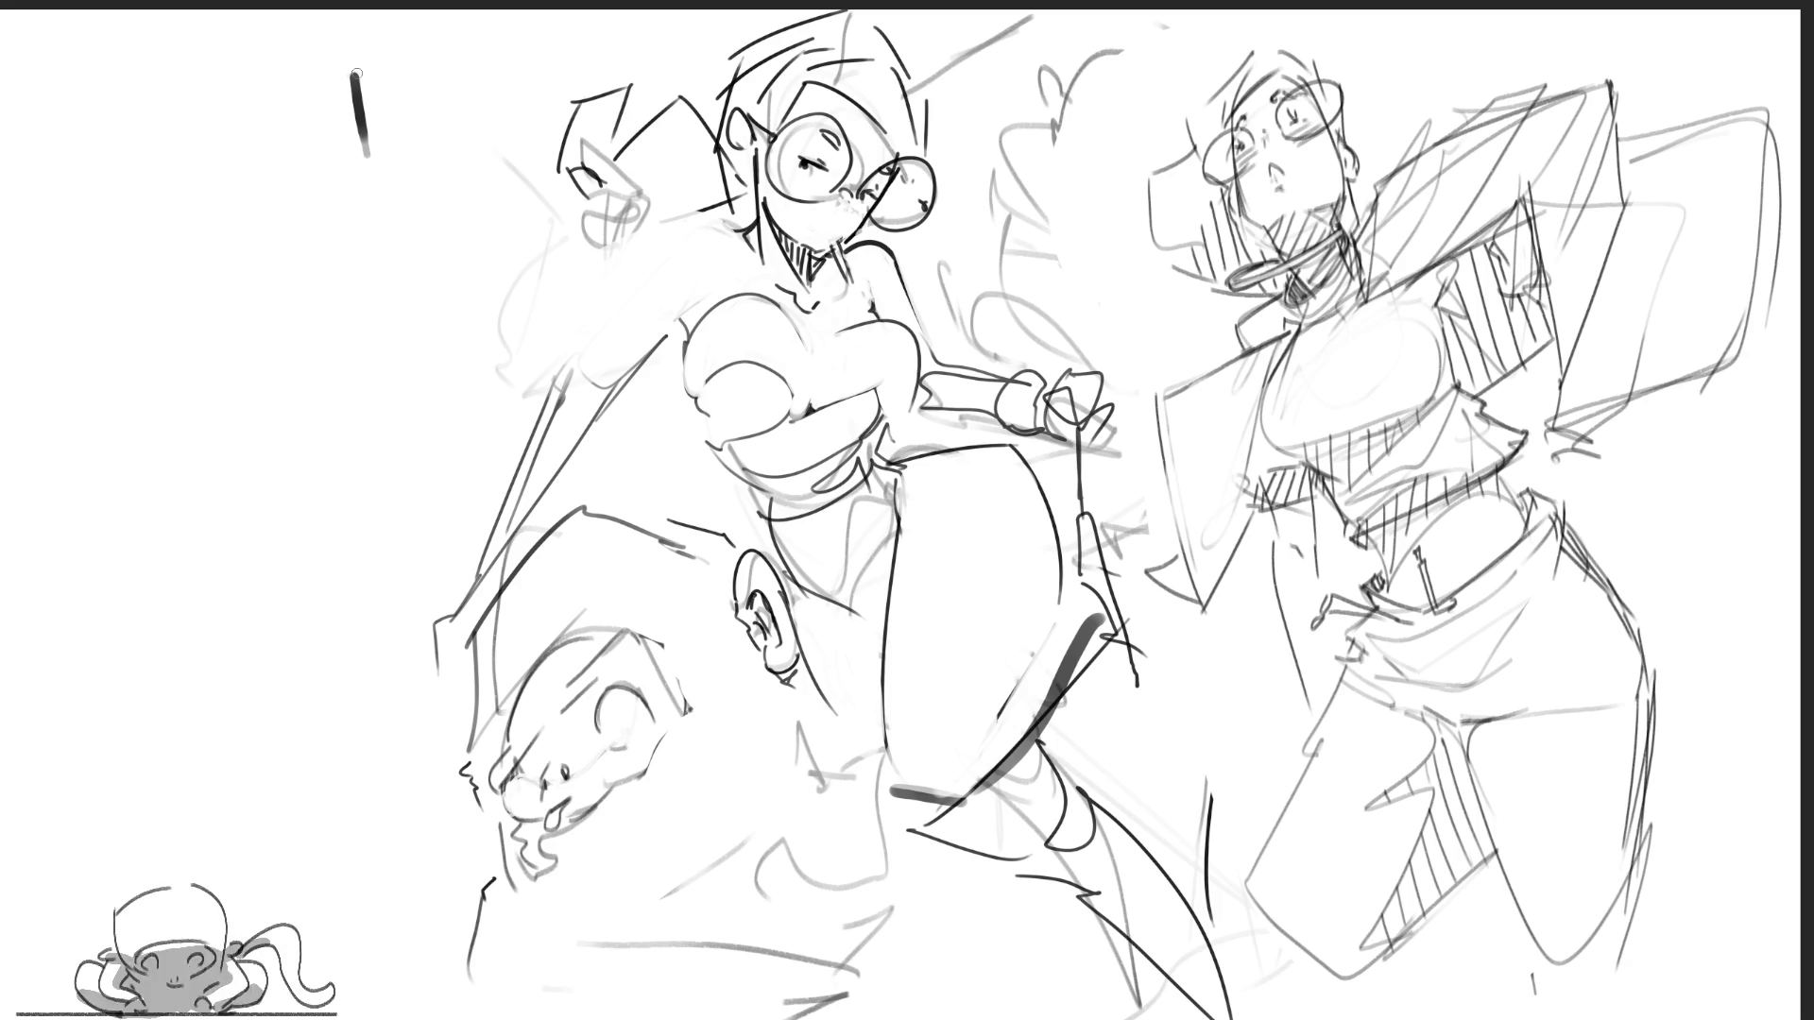
- Hand-letter E, N and D stacked vertically down the top-left margin
{"action": "mouse_move", "coordinate": [355, 71]}
{"action": "left_mouse_down"}
{"action": "mouse_move", "coordinate": [430, 106]}
{"action": "mouse_move", "coordinate": [430, 156]}
{"action": "mouse_move", "coordinate": [389, 167]}
{"action": "mouse_move", "coordinate": [427, 199]}
{"action": "mouse_move", "coordinate": [420, 307]}
{"action": "left_mouse_up"}
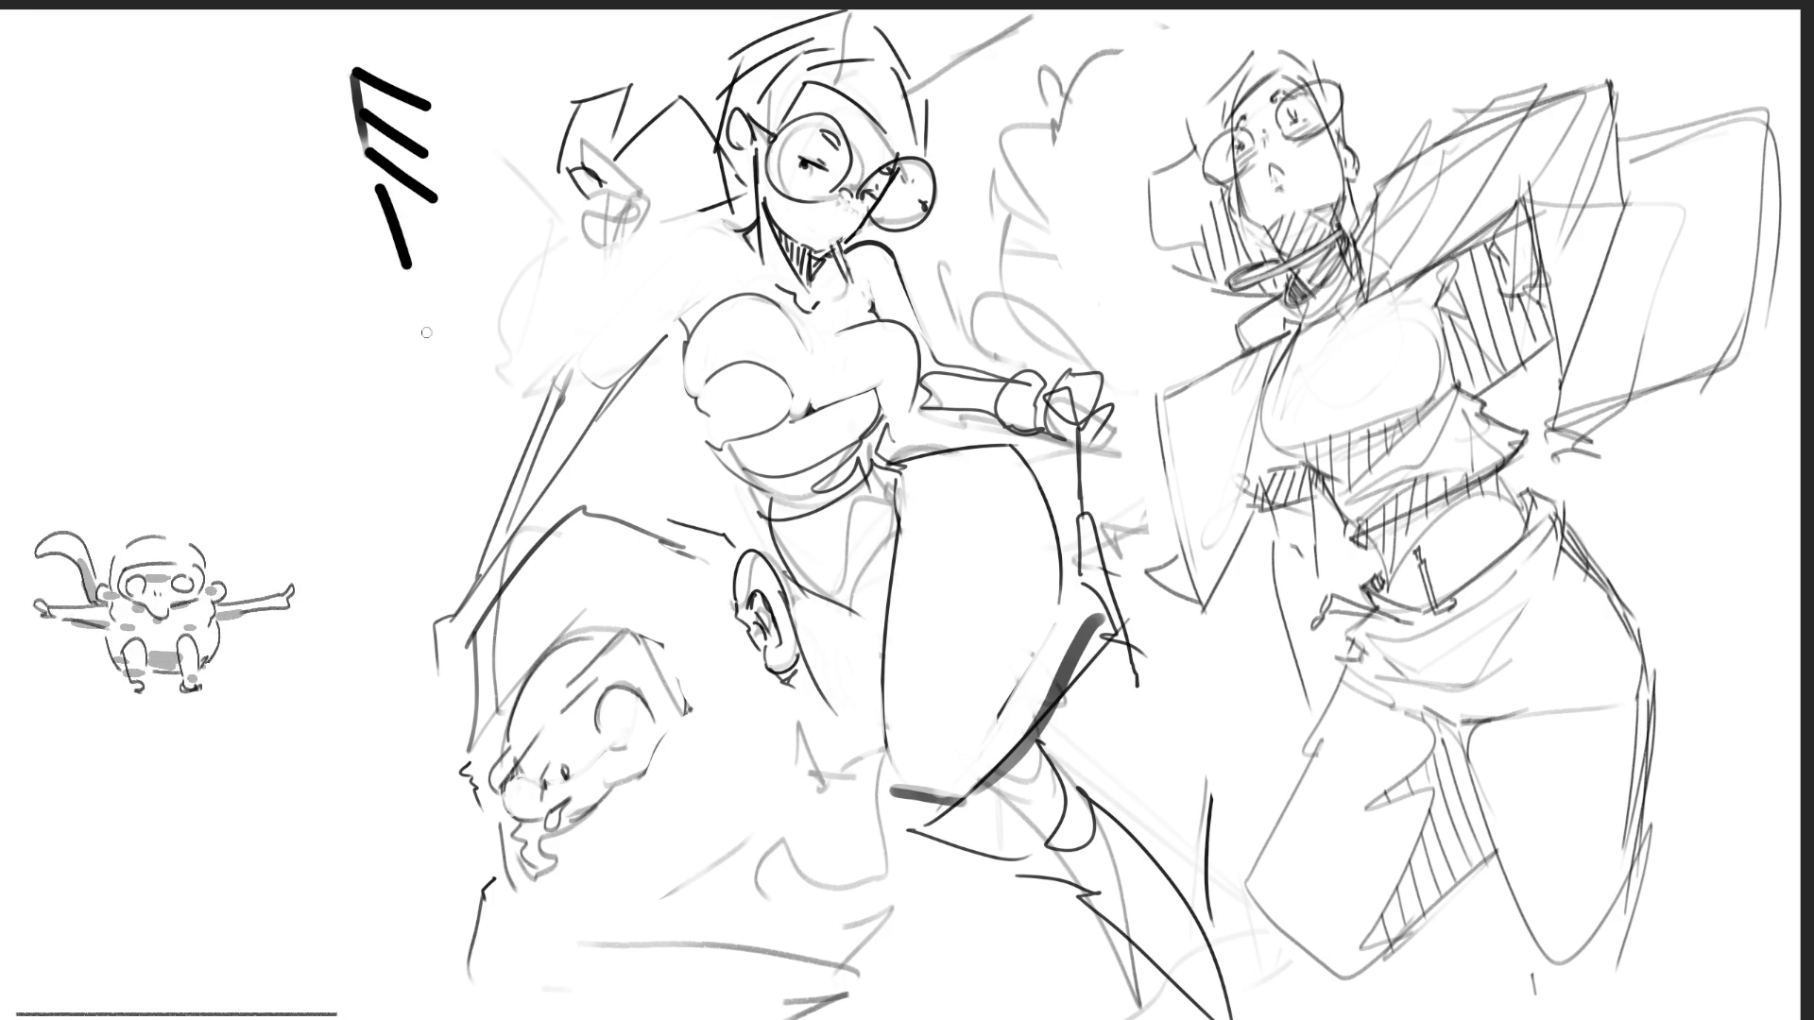
{"action": "mouse_move", "coordinate": [371, 186]}
{"action": "left_mouse_down"}
{"action": "mouse_move", "coordinate": [476, 295]}
{"action": "mouse_move", "coordinate": [441, 220]}
{"action": "left_mouse_up"}
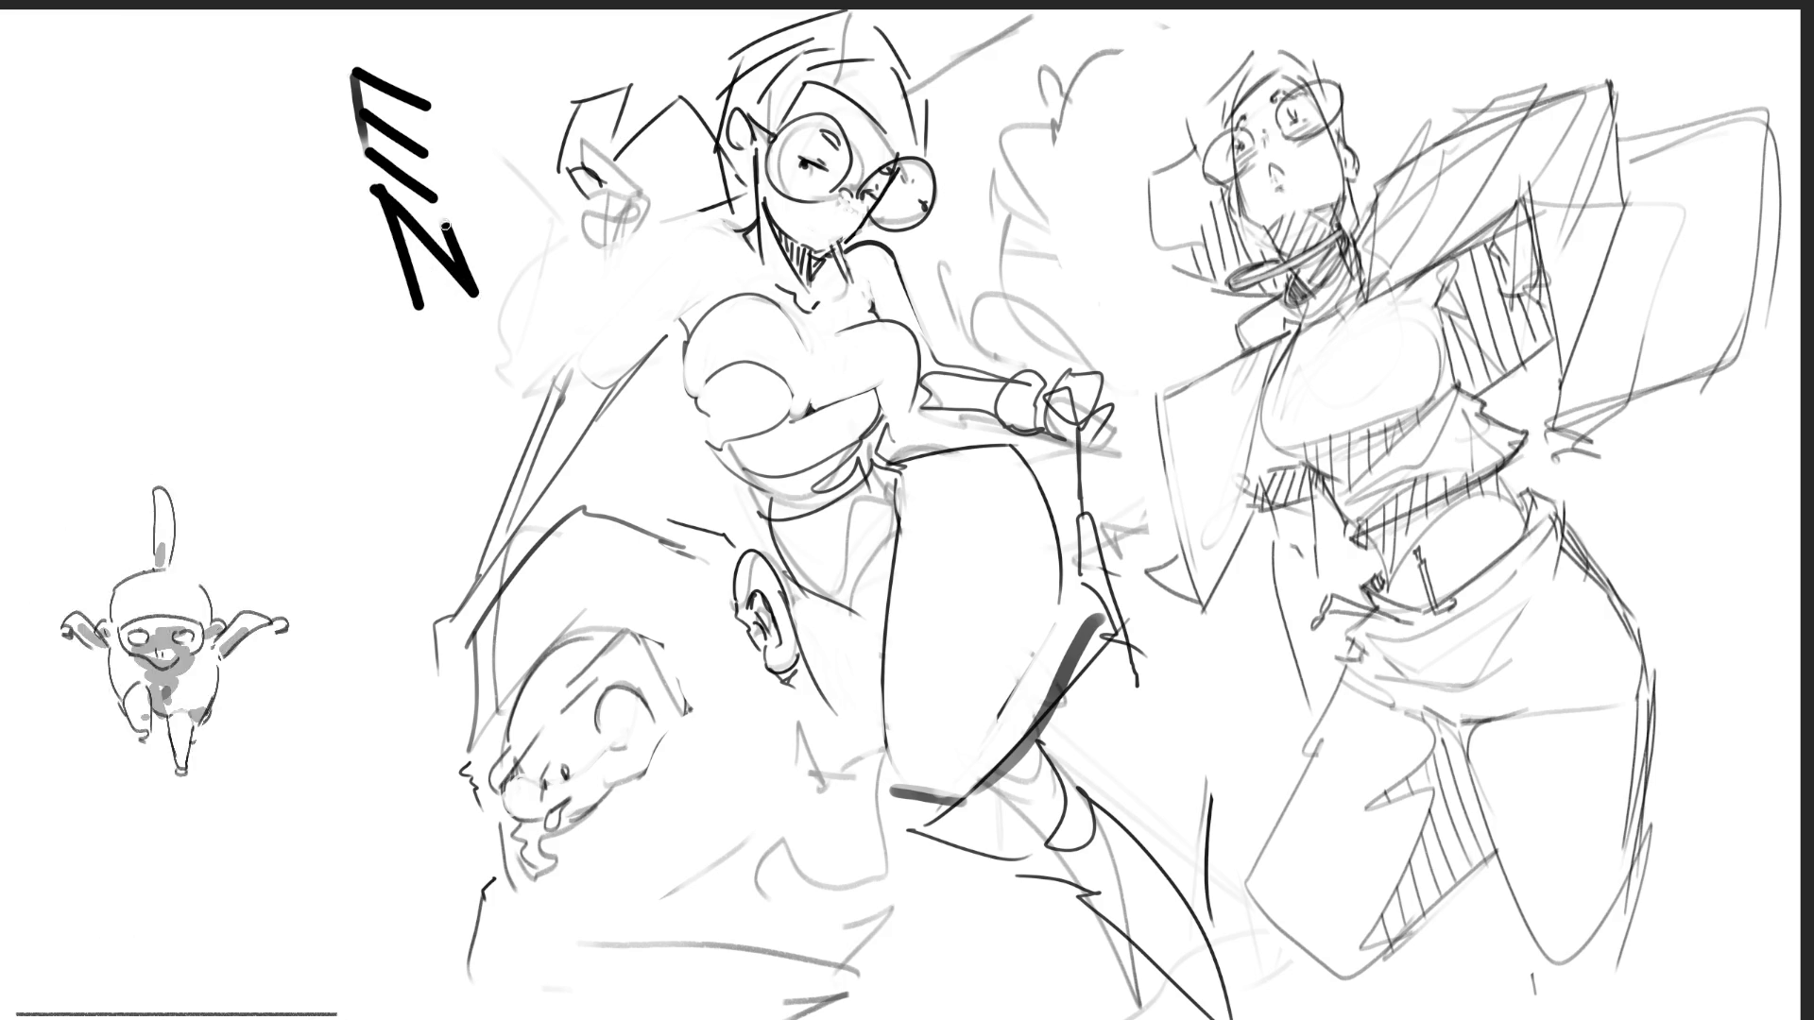
{"action": "mouse_move", "coordinate": [425, 323]}
{"action": "left_mouse_down"}
{"action": "mouse_move", "coordinate": [416, 397]}
{"action": "mouse_move", "coordinate": [442, 326]}
{"action": "mouse_move", "coordinate": [474, 382]}
{"action": "mouse_move", "coordinate": [416, 397]}
{"action": "mouse_move", "coordinate": [404, 479]}
{"action": "mouse_move", "coordinate": [433, 511]}
{"action": "mouse_move", "coordinate": [404, 533]}
{"action": "mouse_move", "coordinate": [433, 521]}
{"action": "mouse_move", "coordinate": [430, 558]}
{"action": "mouse_move", "coordinate": [401, 567]}
{"action": "left_mouse_up"}
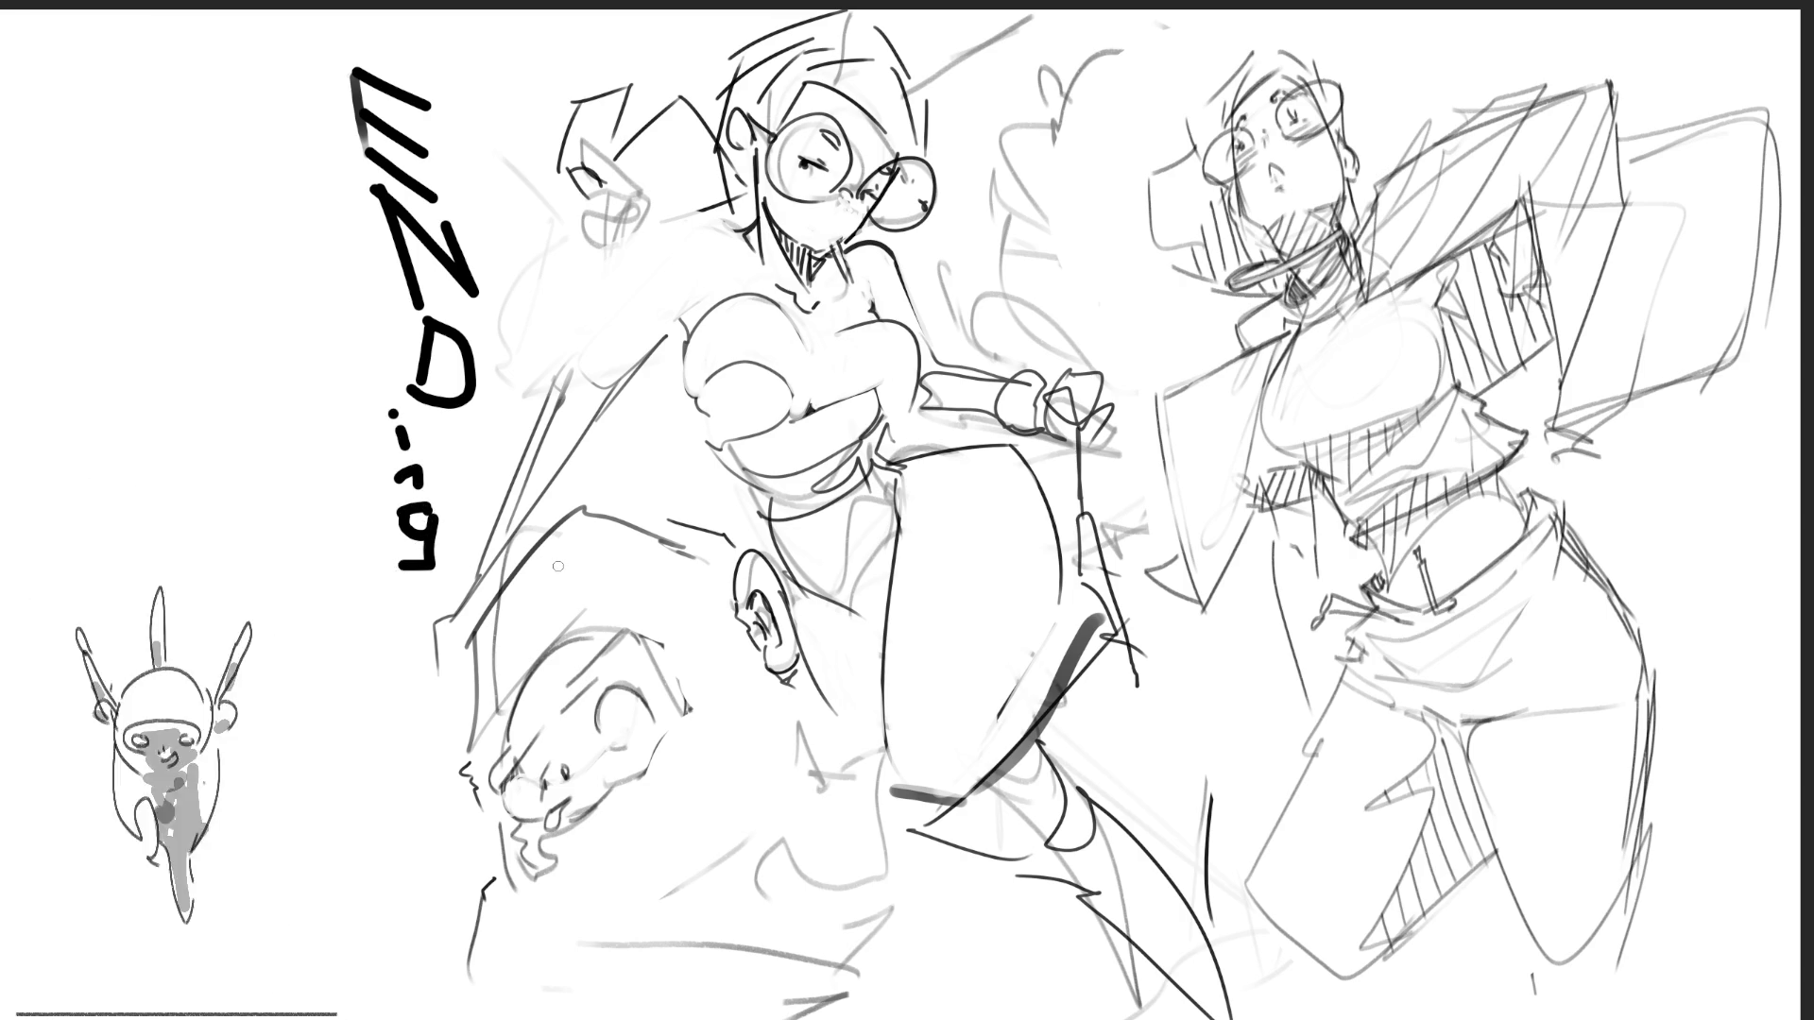